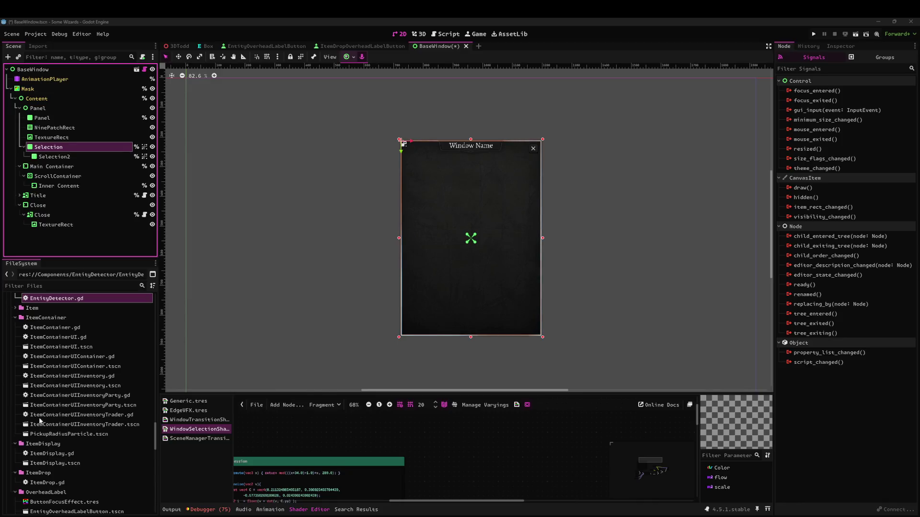
Inspect the BaseWindow scene's Mask node and enlarge the shader editor area
click(371, 268)
scroll(396, 189, up, 7)
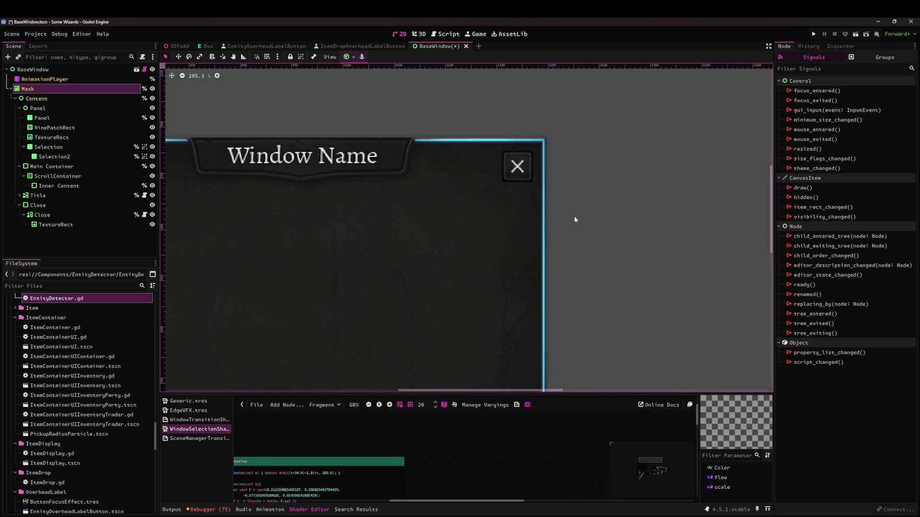
scroll(574, 215, down, 4)
mouse_move(593, 273)
mouse_down()
mouse_move(576, 141)
mouse_move(586, 148)
mouse_up()
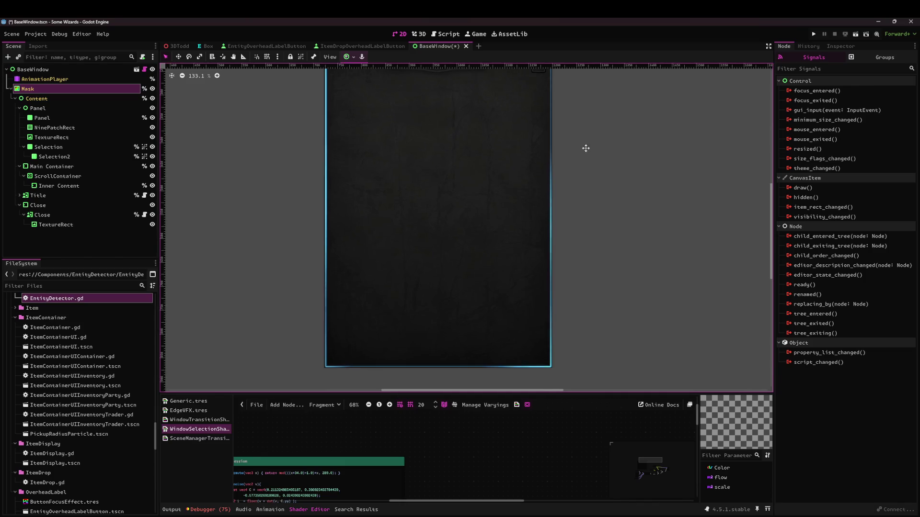
scroll(582, 208, down, 3)
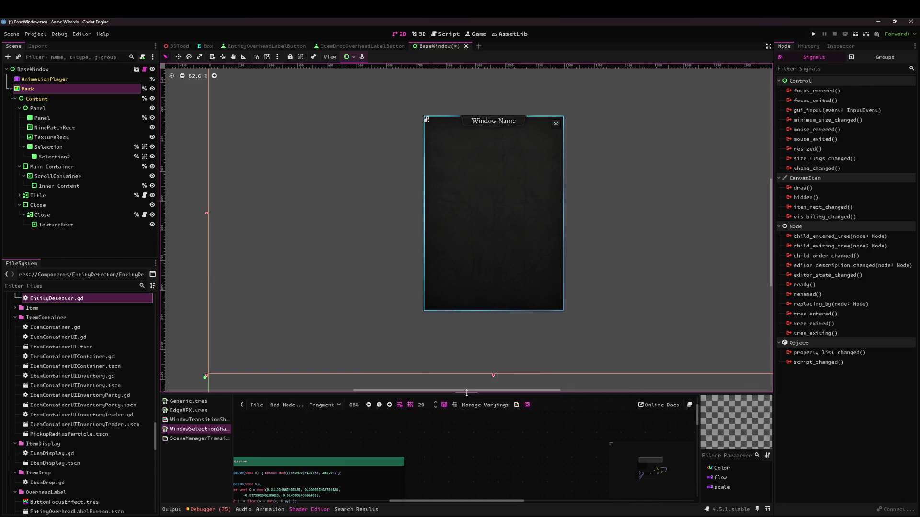
drag(466, 393, 466, 342)
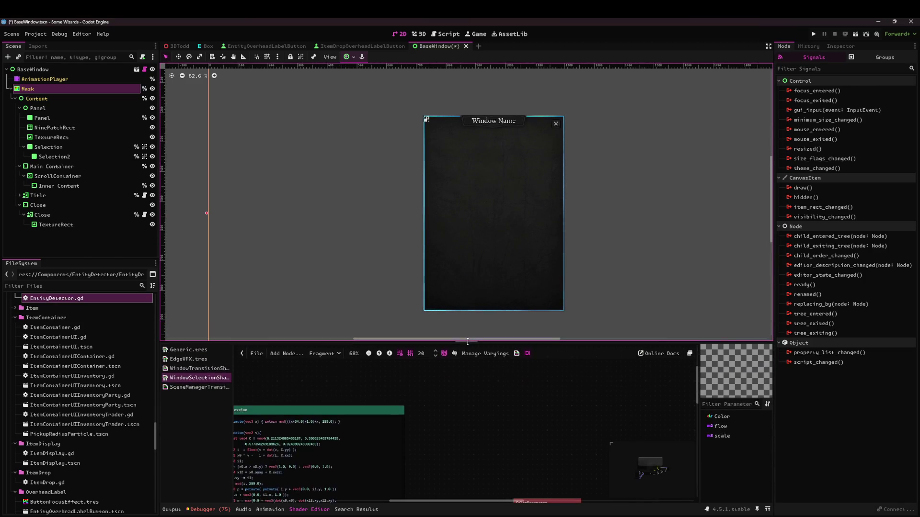
Close BaseWindow without saving, then move through the scene tabs to 3DTodd
click(466, 46)
click(515, 297)
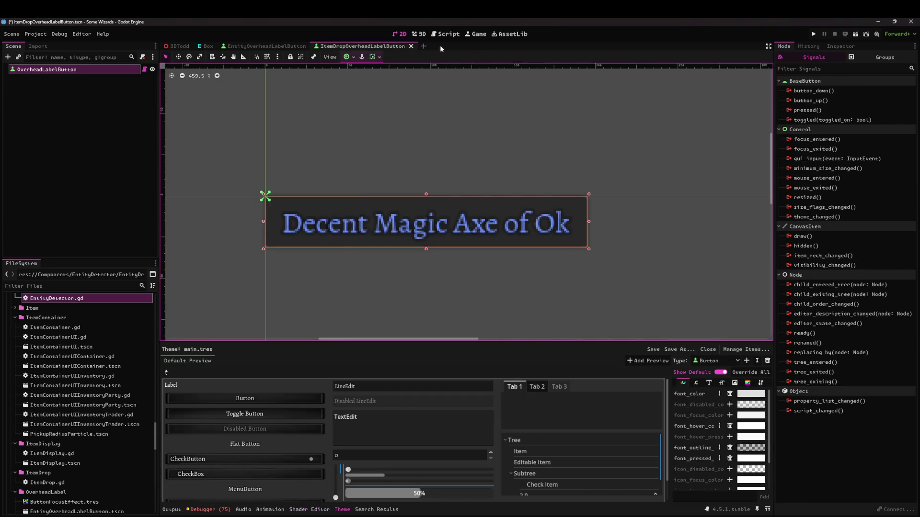
click(410, 126)
scroll(384, 124, down, 5)
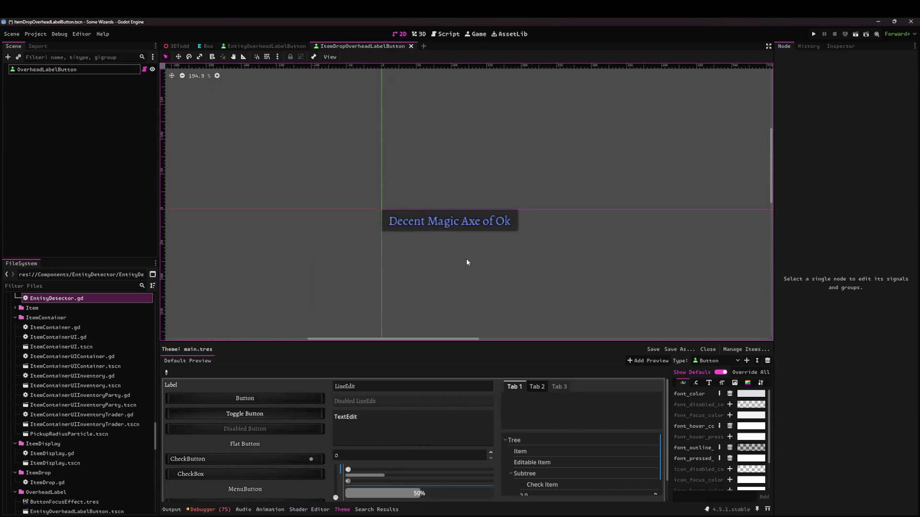
click(259, 47)
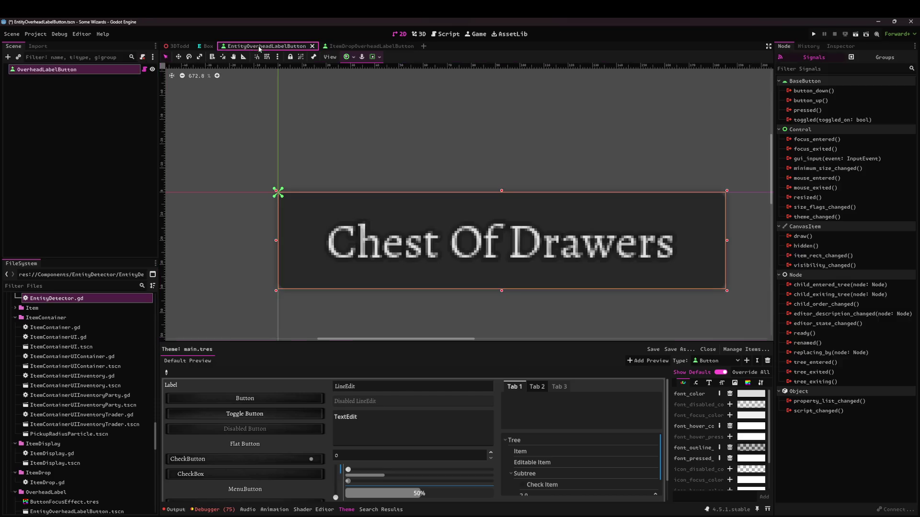
click(180, 46)
scroll(502, 242, down, 3)
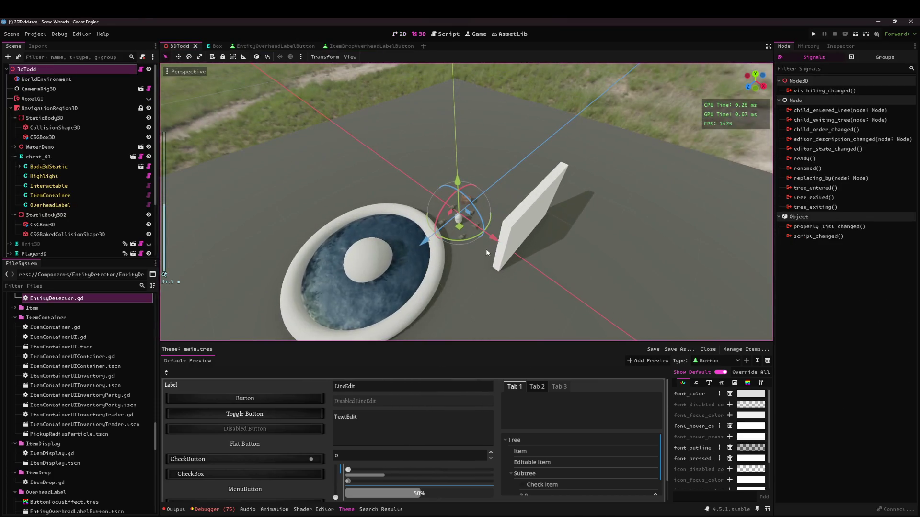
Deselect all nodes by clicking empty space in the 3DTodd viewport
click(487, 250)
mouse_move(421, 516)
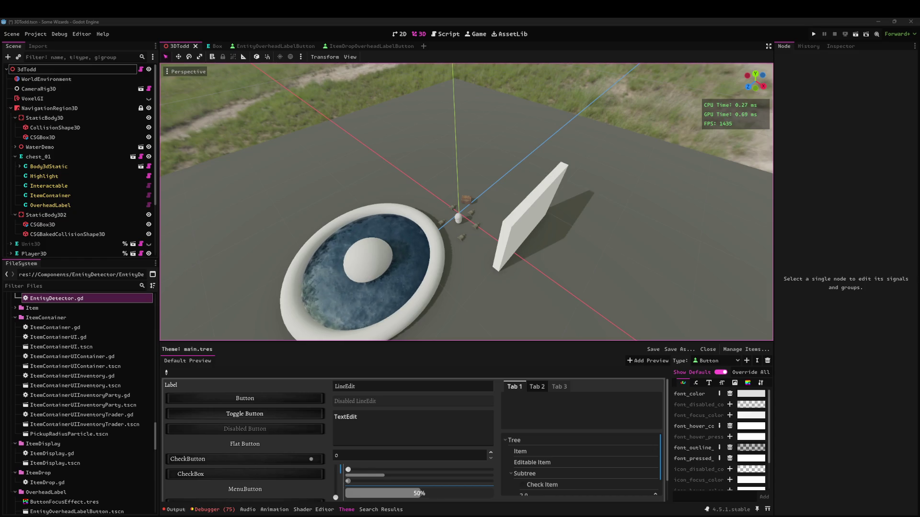
In the browser, switch the Godot documentation to version 4.4
key(alt+Tab)
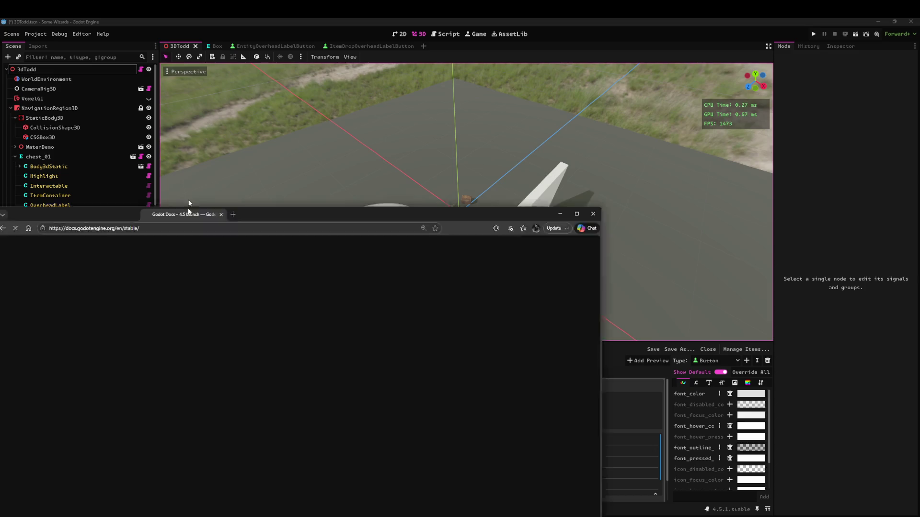
click(129, 499)
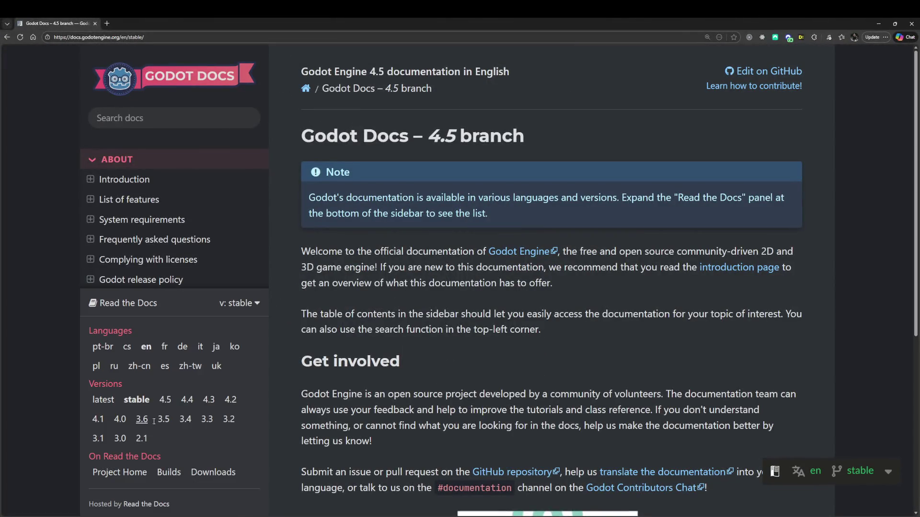
click(187, 400)
Search the docs for mouse_mode, open the Input class page, and find mouse_mode there
click(185, 120)
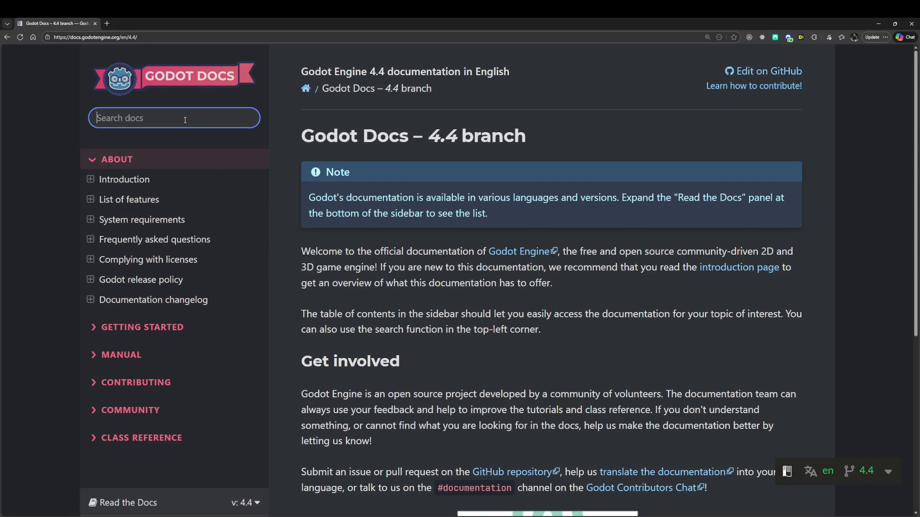
text(mouse_mode)
key(Return)
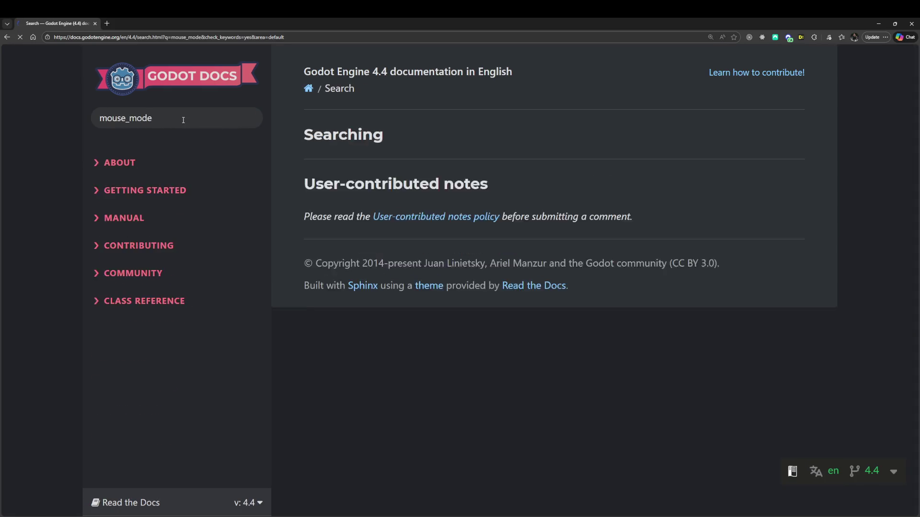
click(366, 214)
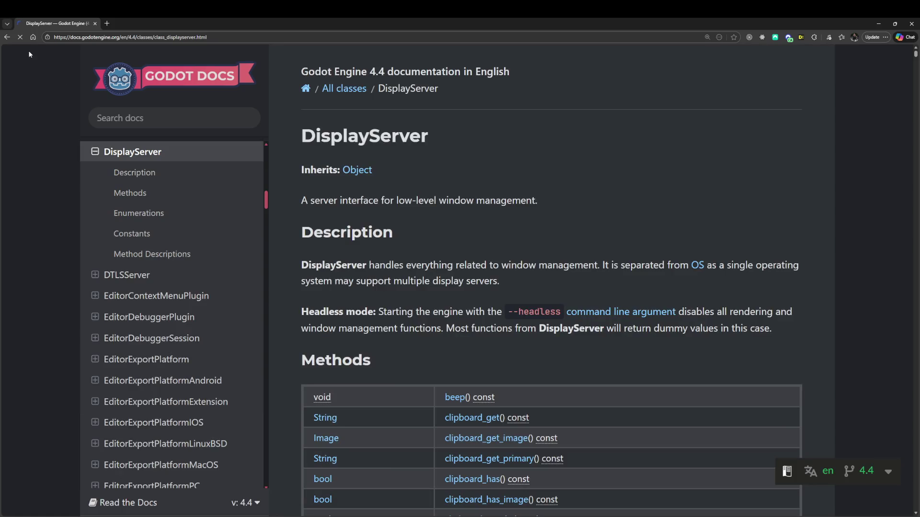
click(7, 37)
click(331, 330)
key(ctrl+f)
text(mouse)
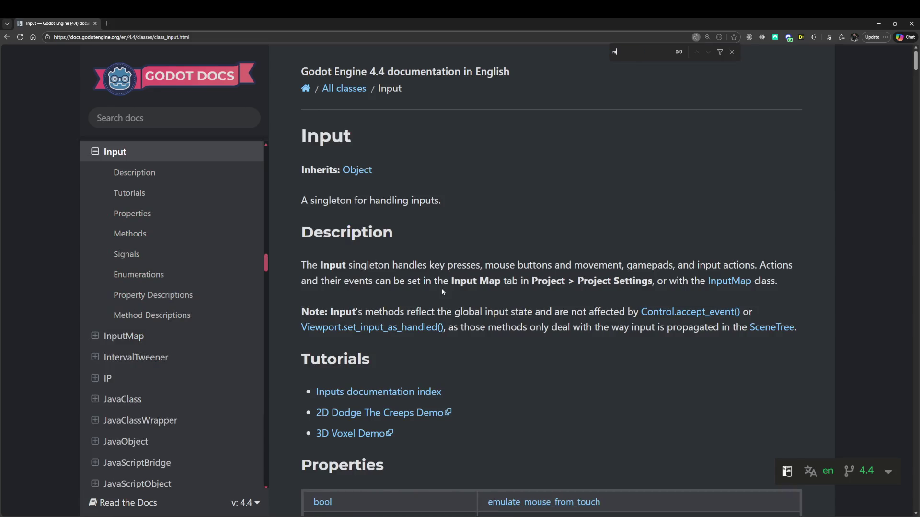
text(_mode)
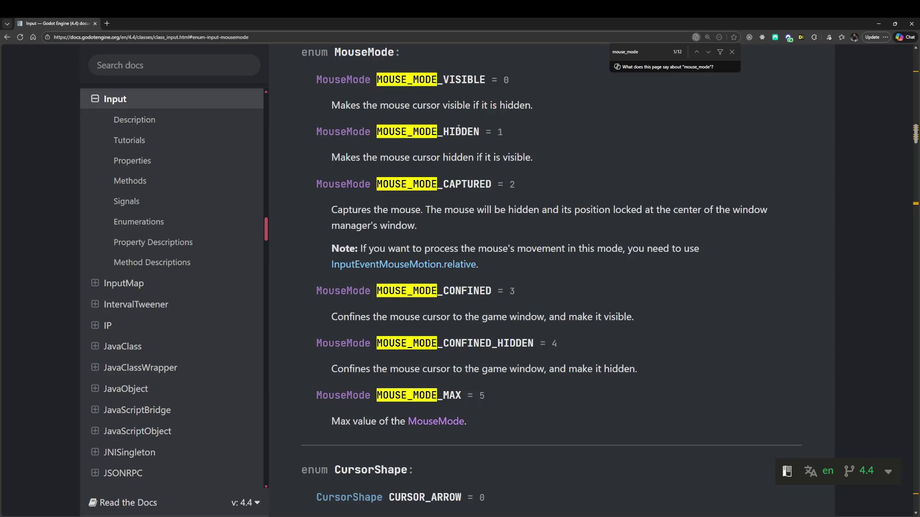
Read the MOUSE_MODE_CAPTURED and MOUSE_MODE_CONFINED descriptions, highlighting key passages
drag(359, 211, 688, 210)
click(601, 210)
click(688, 209)
drag(386, 250, 569, 249)
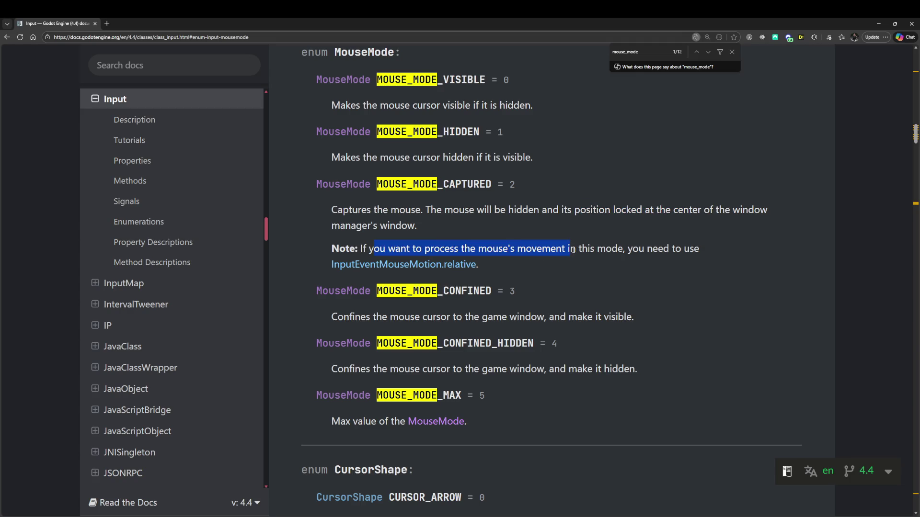
click(570, 249)
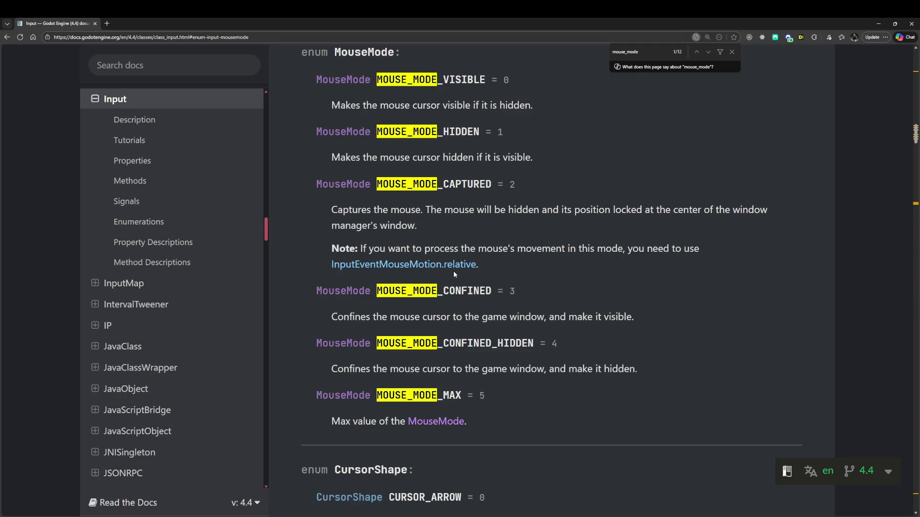
drag(375, 317, 537, 321)
click(514, 351)
scroll(465, 233, up, 1)
drag(364, 141, 474, 142)
click(504, 155)
drag(437, 193, 502, 193)
click(507, 195)
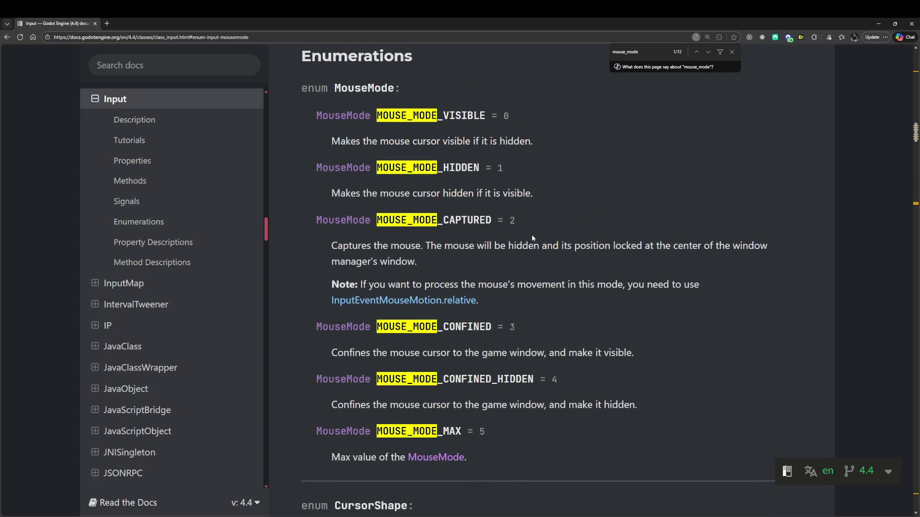
scroll(536, 239, down, 2)
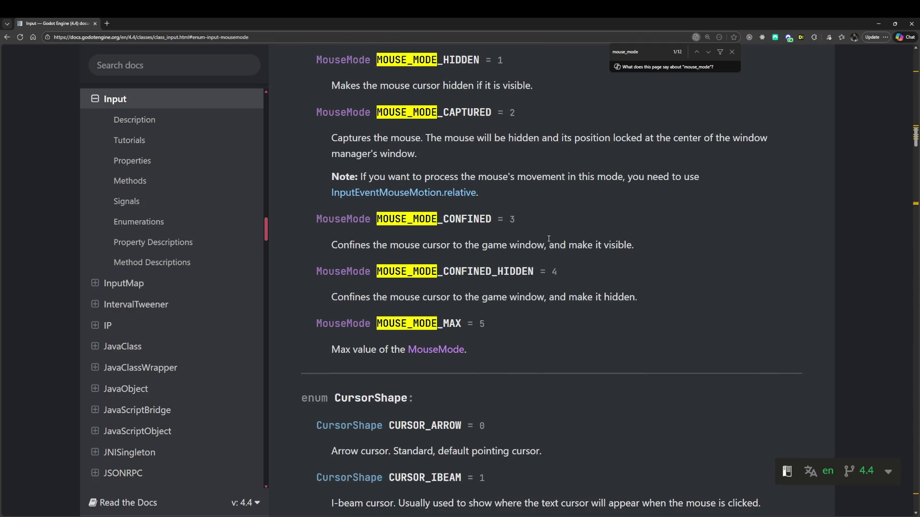
scroll(550, 236, up, 2)
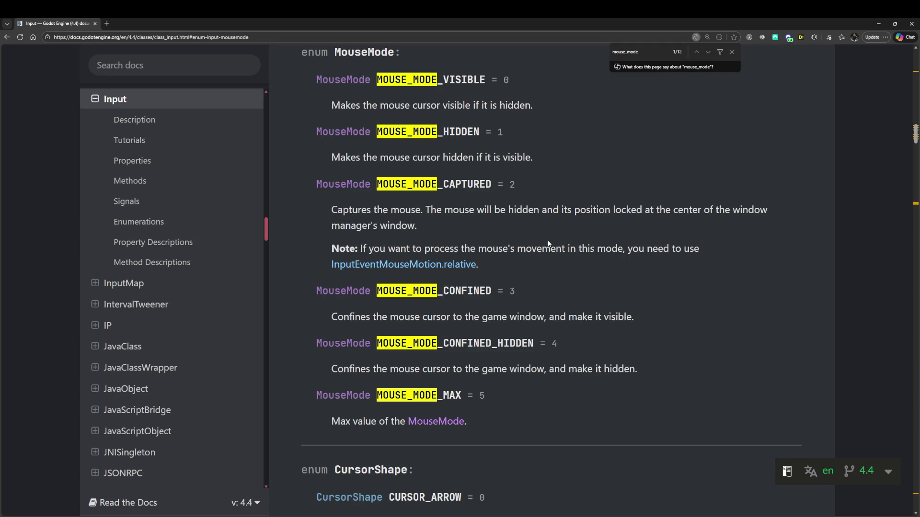
scroll(548, 244, up, 2)
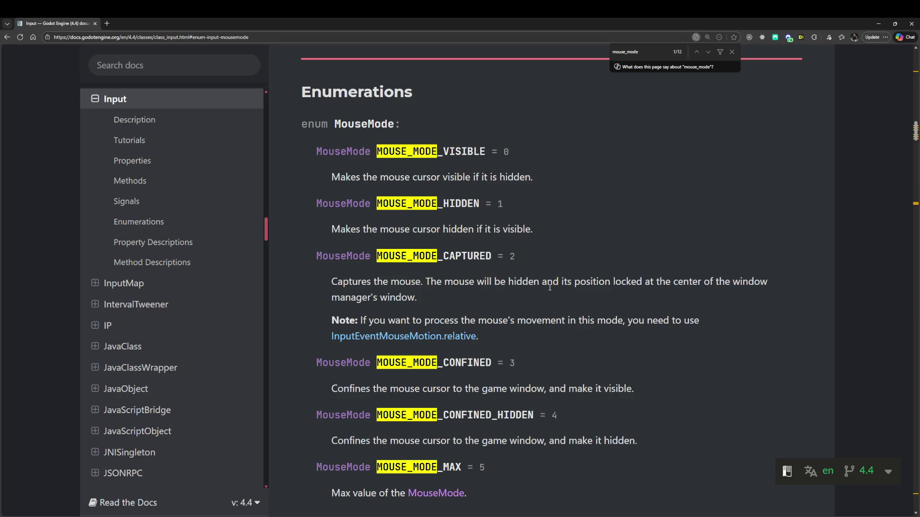
Reread the CAPTURED description and its note while scrolling through the MouseMode enum
drag(350, 283, 550, 334)
click(551, 338)
mouse_move(331, 389)
mouse_down()
mouse_move(478, 389)
mouse_move(473, 440)
mouse_up()
click(502, 426)
scroll(502, 425, down, 3)
scroll(502, 426, down, 3)
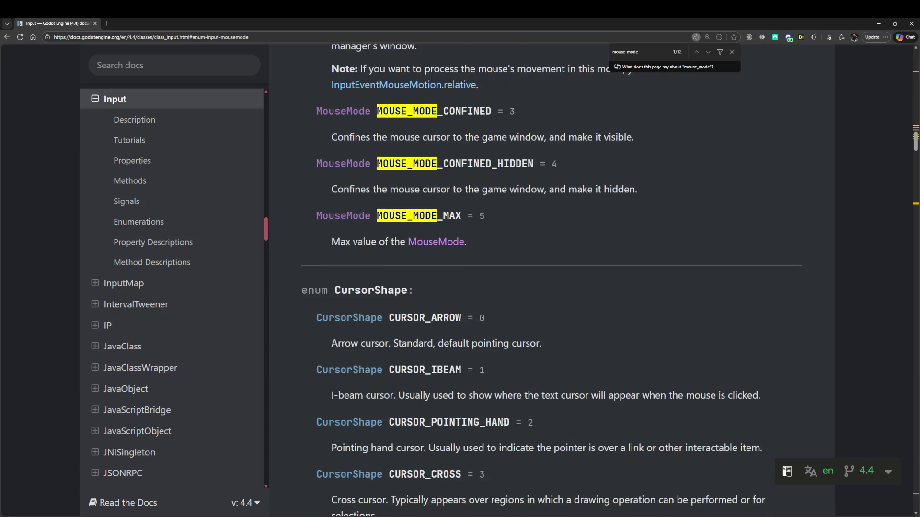
scroll(502, 425, up, 5)
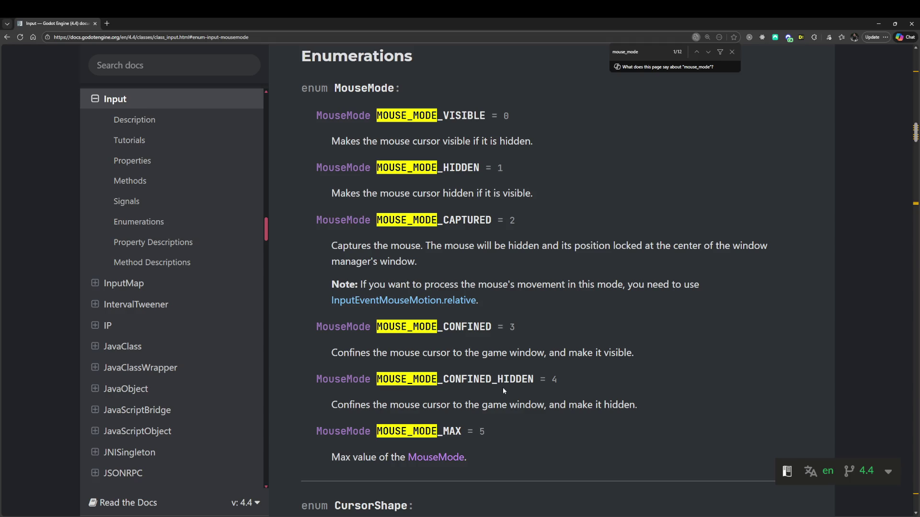
scroll(503, 389, up, 2)
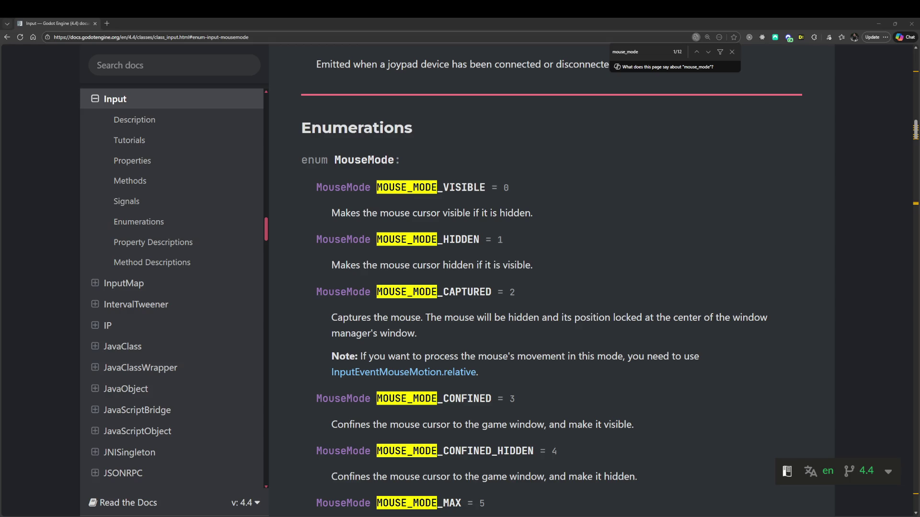
scroll(534, 386, down, 2)
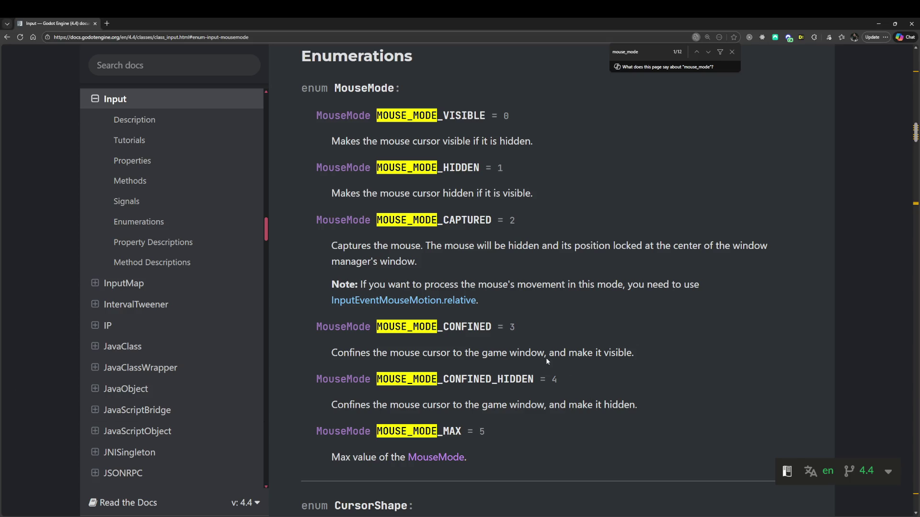
Close the find bar to remove mouse_mode highlights, then reread the MOUSE_MODE_CAPTURED entry
click(732, 52)
drag(614, 190, 660, 258)
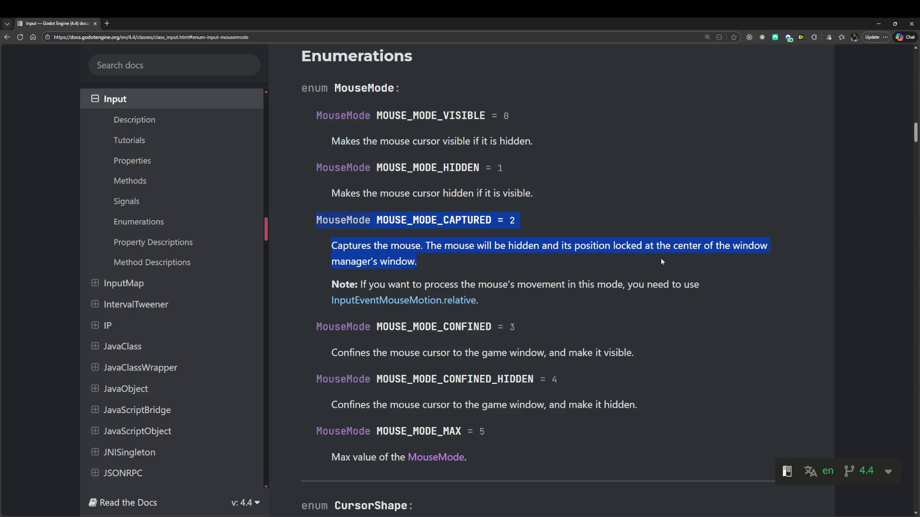
click(660, 266)
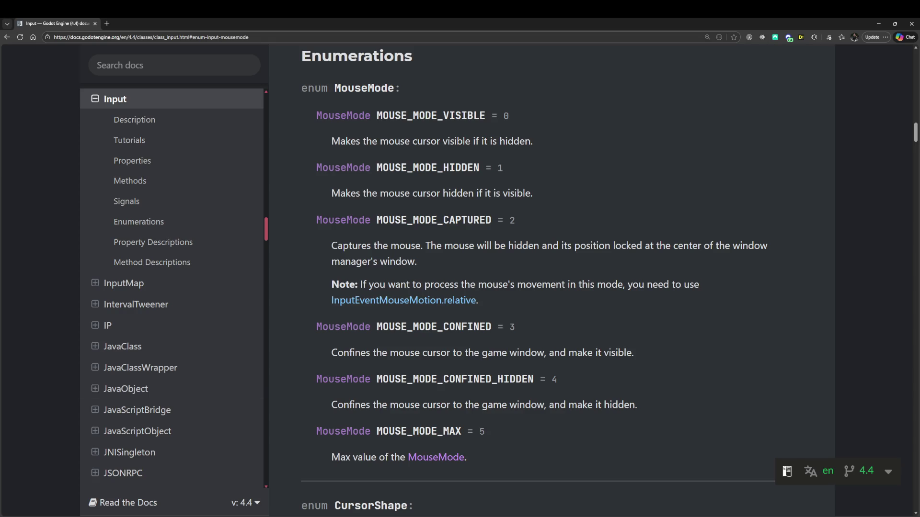
Alt+Tab from the browser back to the Godot editor window
key(alt+Tab)
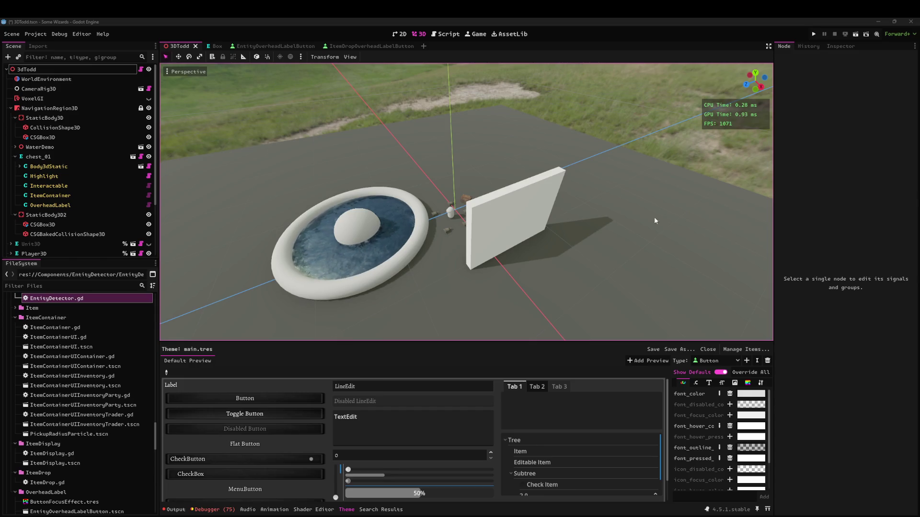
Open the Debugger's Errors tab and clear its 75 listed errors and warnings
scroll(582, 254, up, 5)
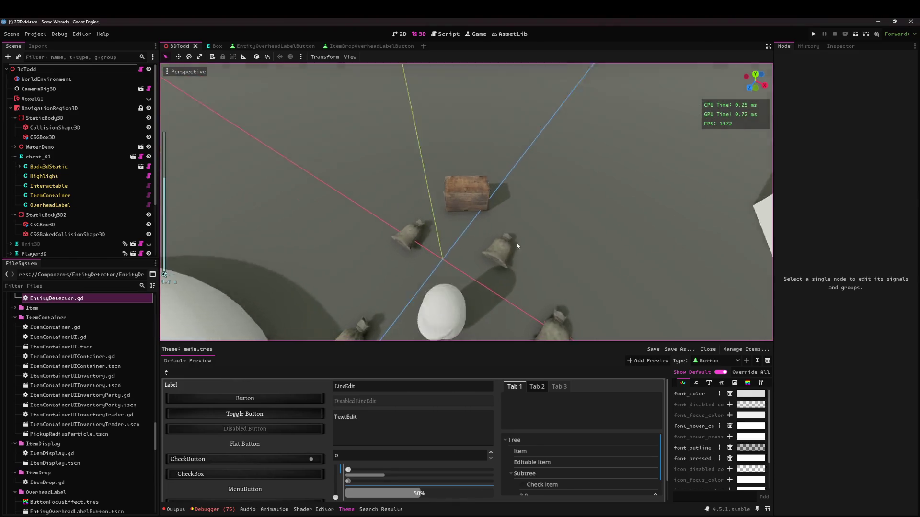
scroll(516, 246, down, 10)
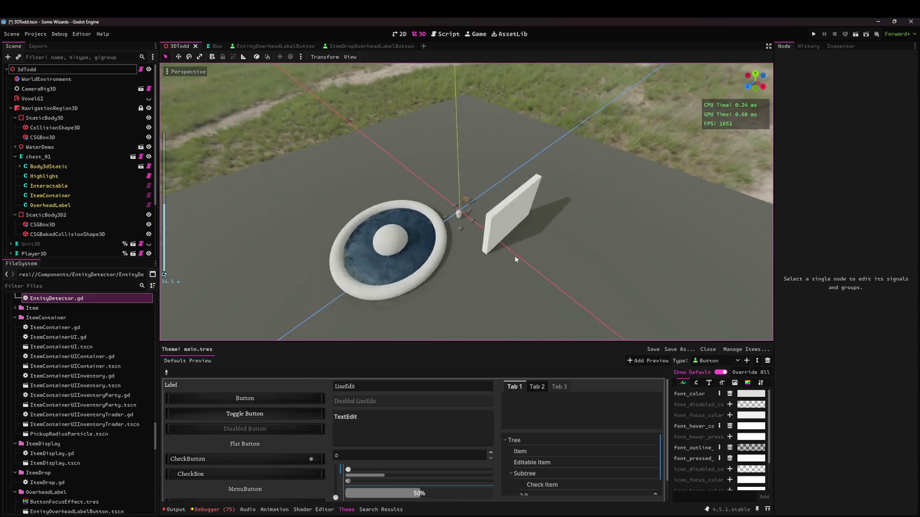
scroll(515, 255, up, 3)
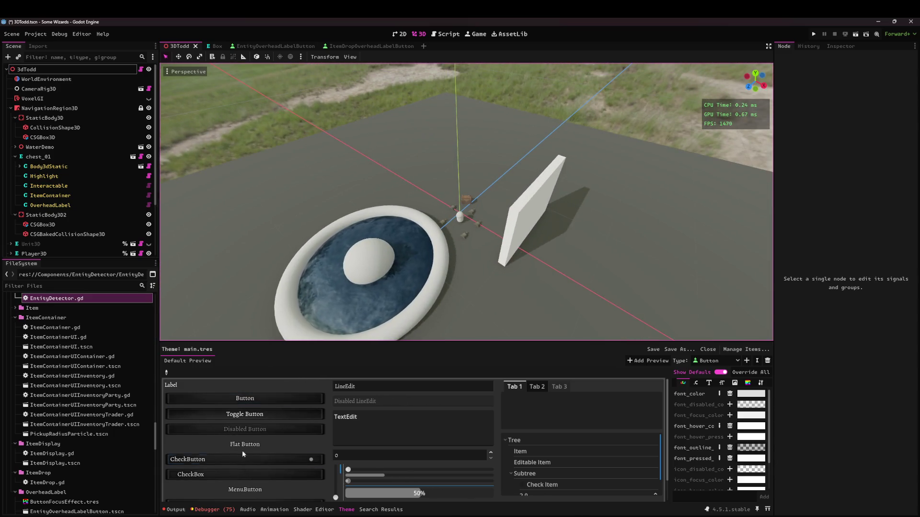
click(211, 509)
click(235, 348)
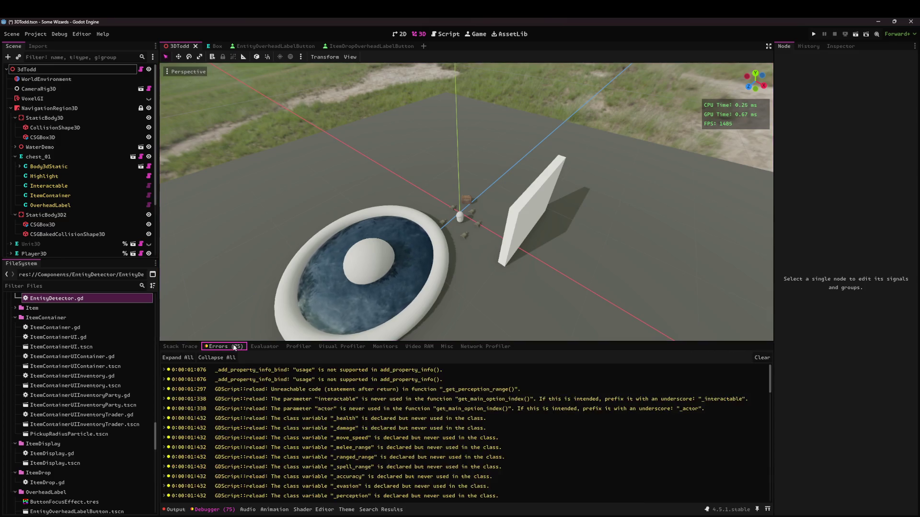
scroll(753, 390, down, 20)
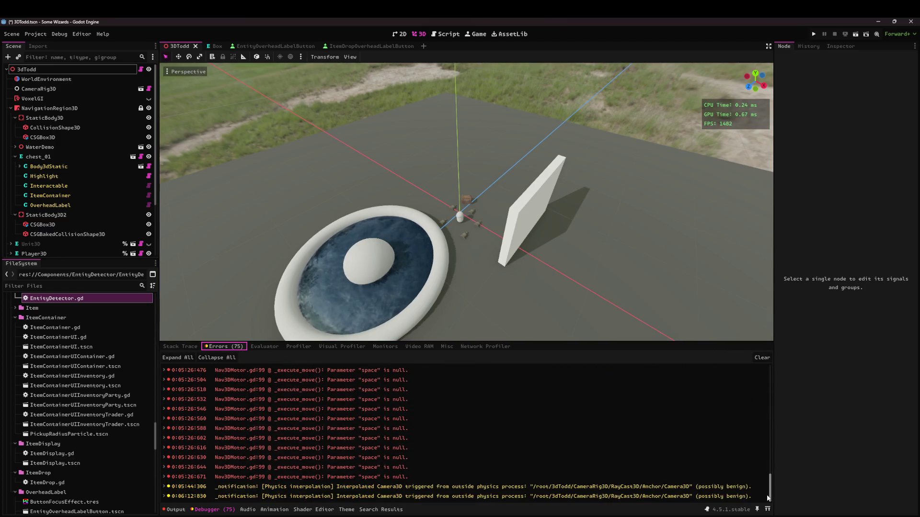
click(762, 357)
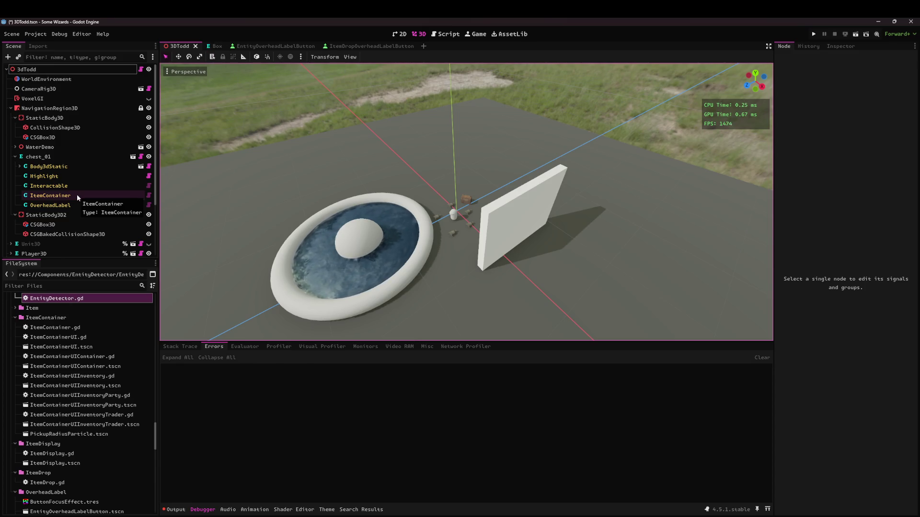
Delete the print(interactable_entity) line from ControlSchemeController.gd and save
click(446, 34)
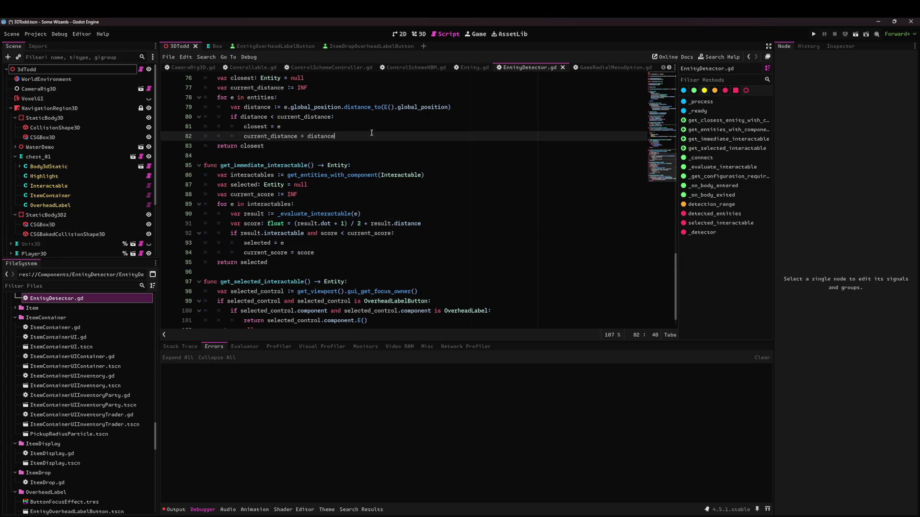
click(353, 67)
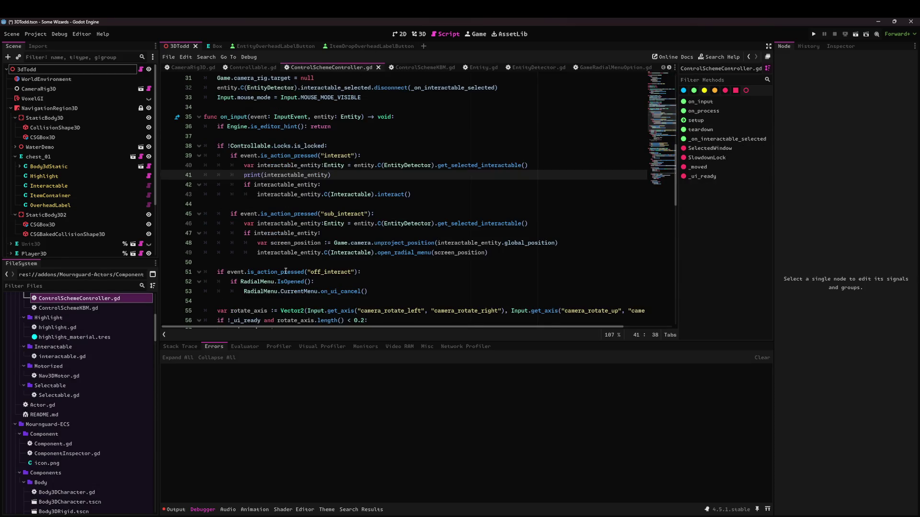
drag(335, 175, 187, 175)
key(BackSpace)
key(BackSpace)
key(ctrl+s)
Change setup's mouse mode to MOUSE_MODE_CONFINED_HIDDEN, save, and run the current scene
scroll(300, 205, up, 5)
scroll(300, 205, up, 2)
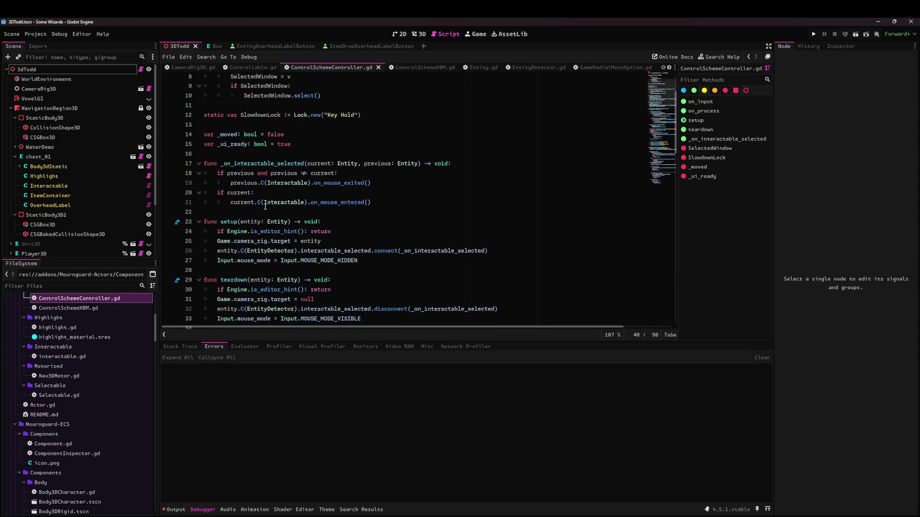
click(232, 213)
scroll(300, 239, up, 1)
click(377, 246)
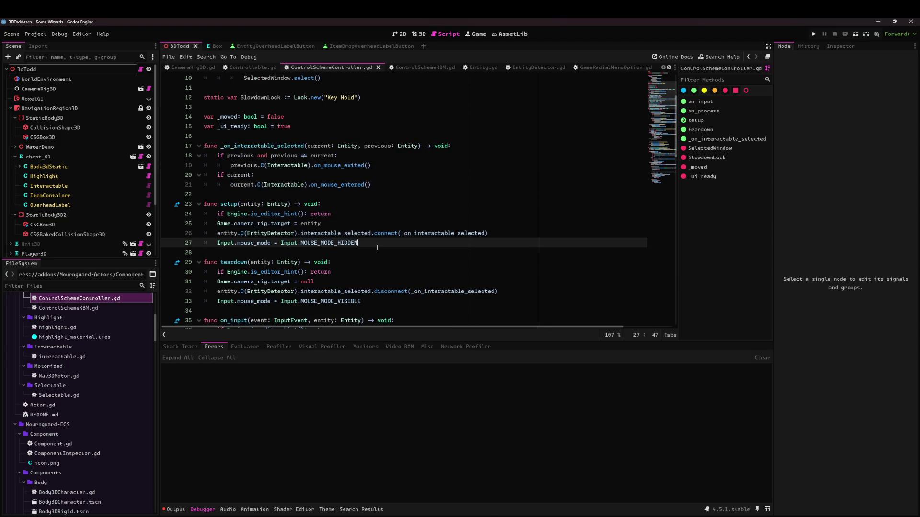
key(Return)
click(377, 247)
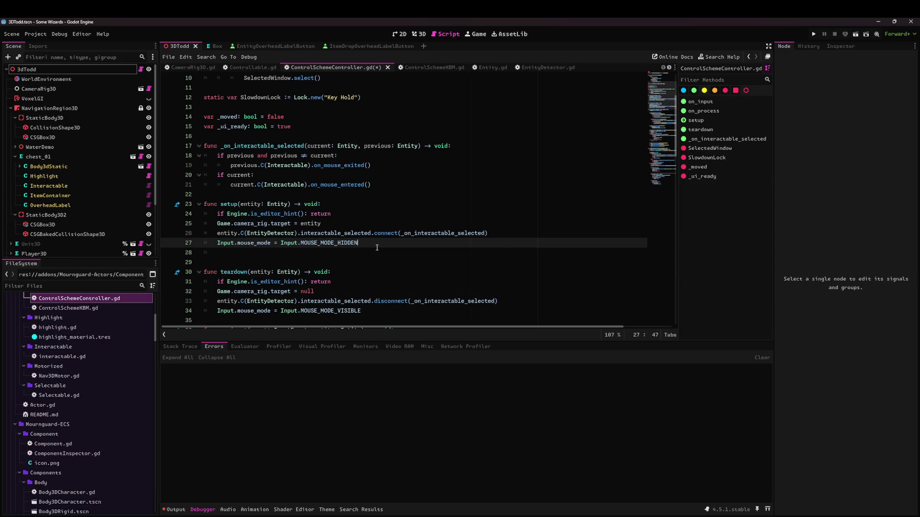
text(CONFIN)
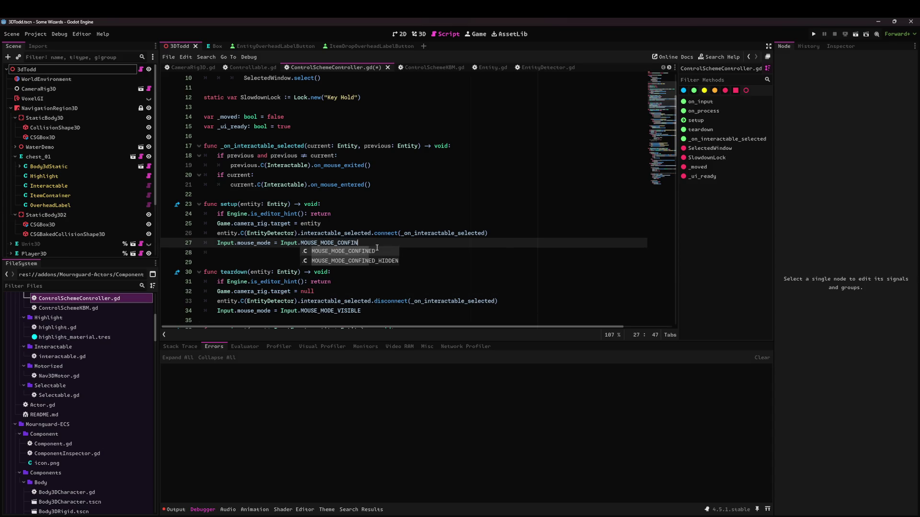
key(Down)
key(Return)
key(ctrl+s)
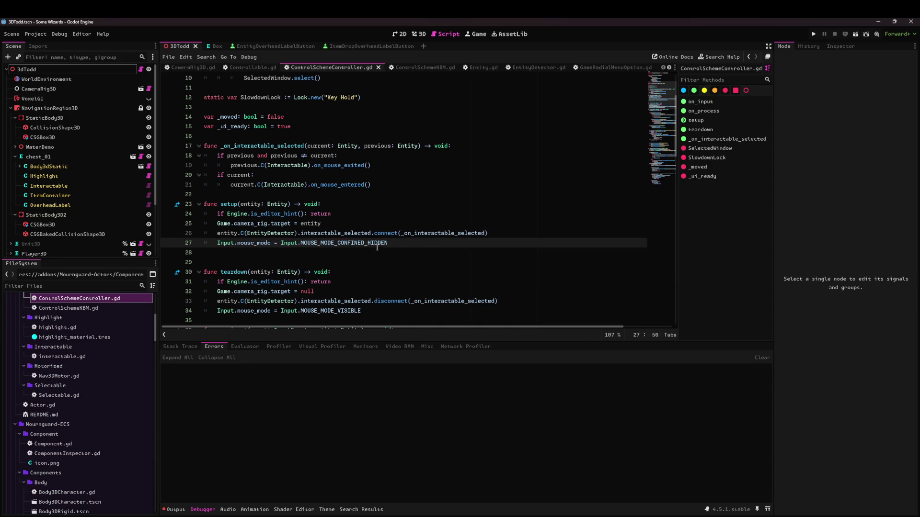
click(384, 249)
key(BackSpace)
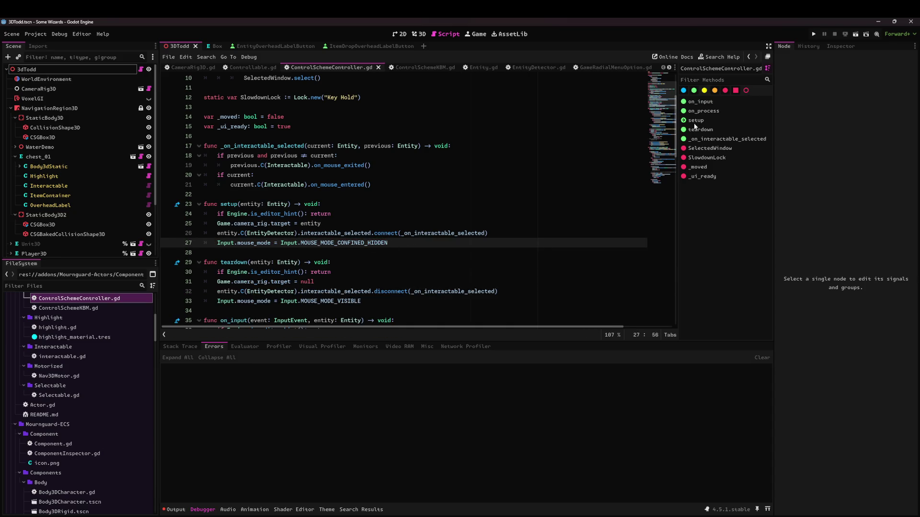
click(857, 34)
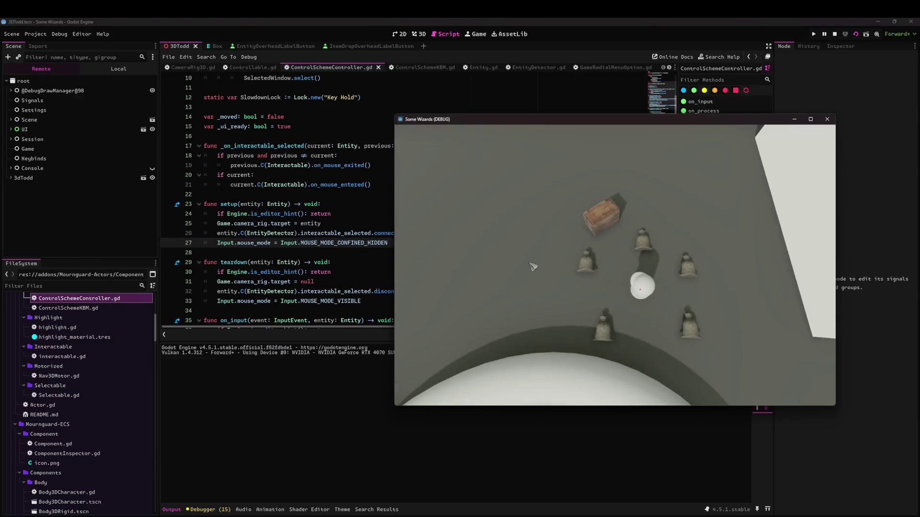
Click spots in the running game to walk the character with the mouse hidden, then stop it
click(632, 276)
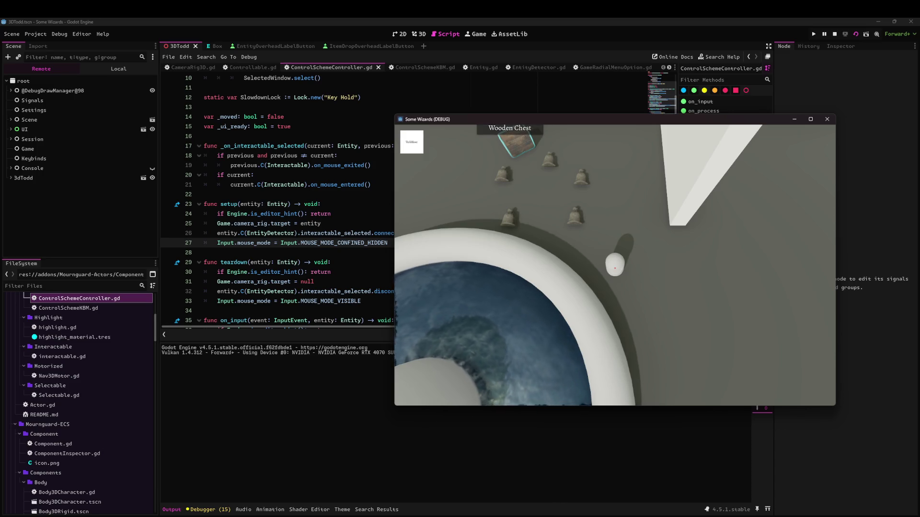
click(803, 196)
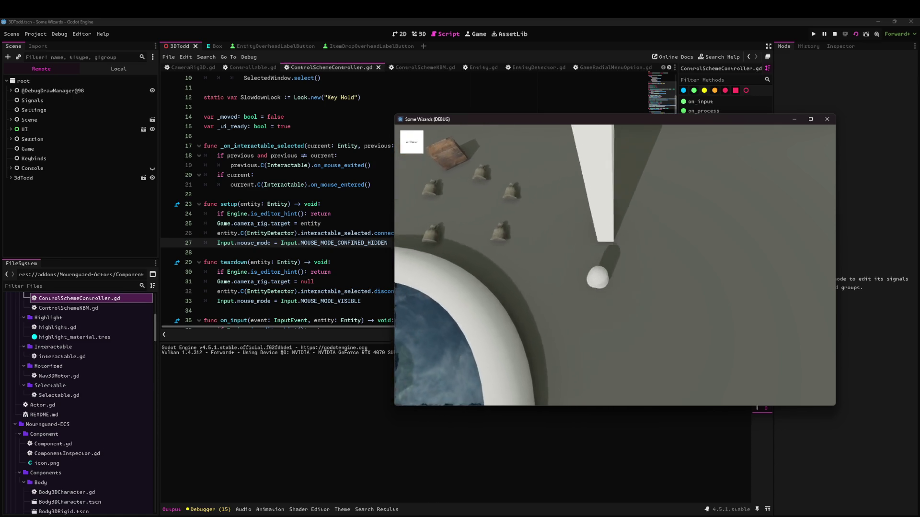
click(755, 287)
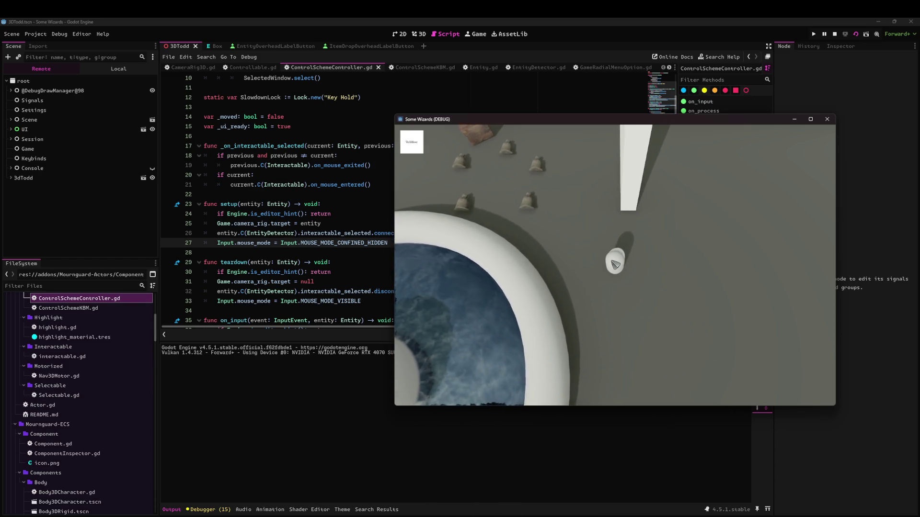
click(826, 119)
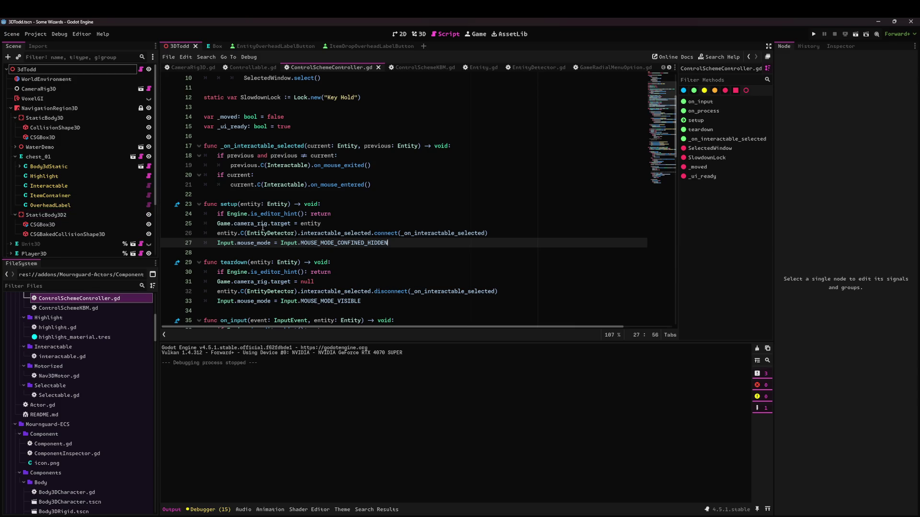
Review the teardown function and camera target line in ControlSchemeController.gd
mouse_move(366, 302)
mouse_down()
mouse_move(201, 262)
mouse_move(471, 297)
mouse_up()
key(Up)
key(Up)
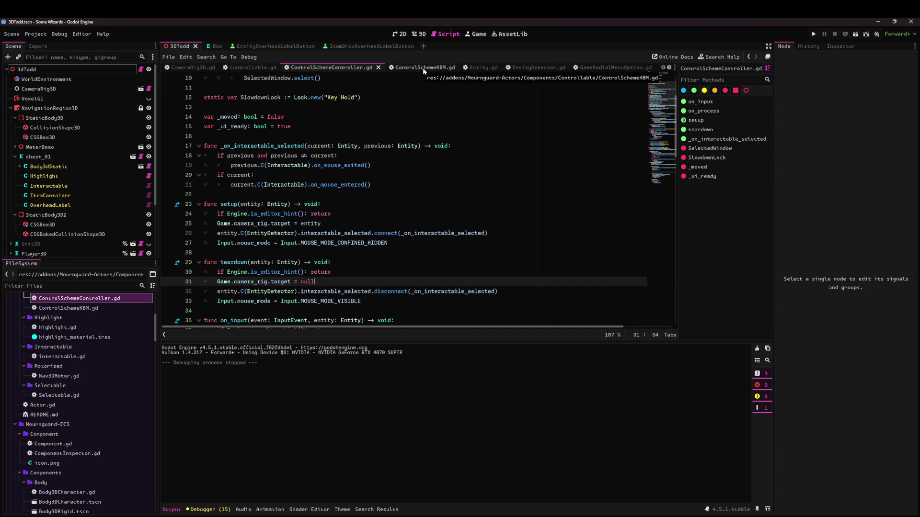
click(305, 68)
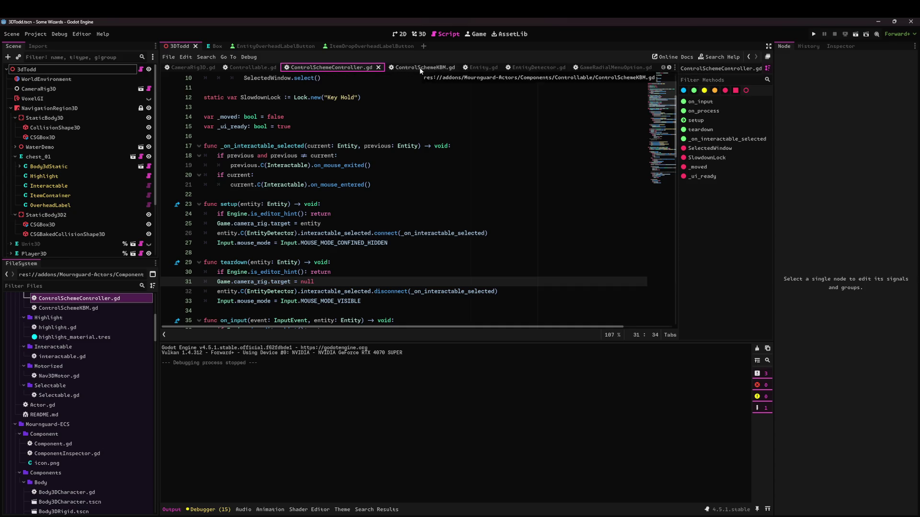
scroll(472, 69, down, 3)
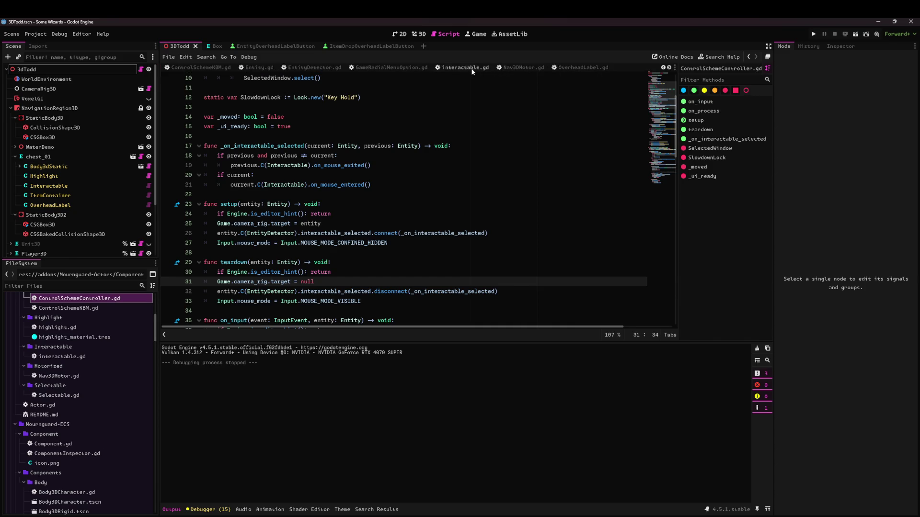
Open interactable.gd and scroll through its code
click(467, 68)
scroll(374, 209, down, 10)
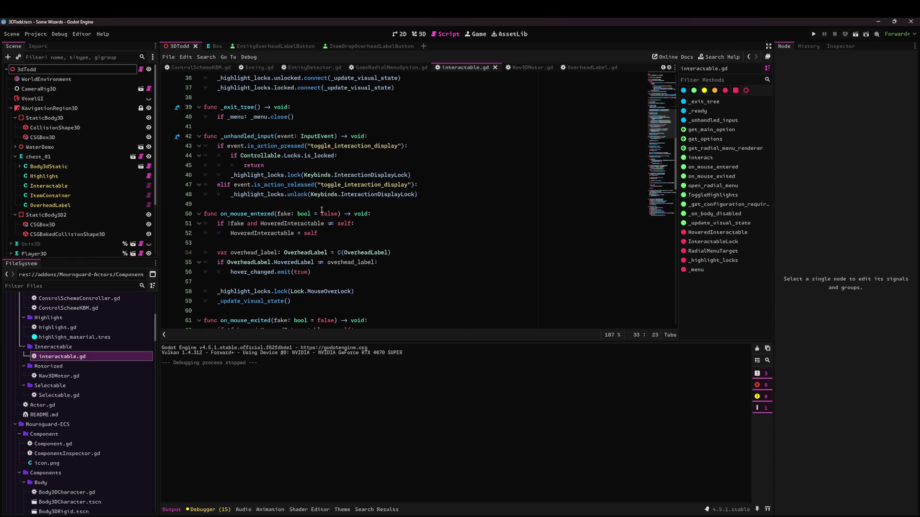
scroll(322, 210, up, 4)
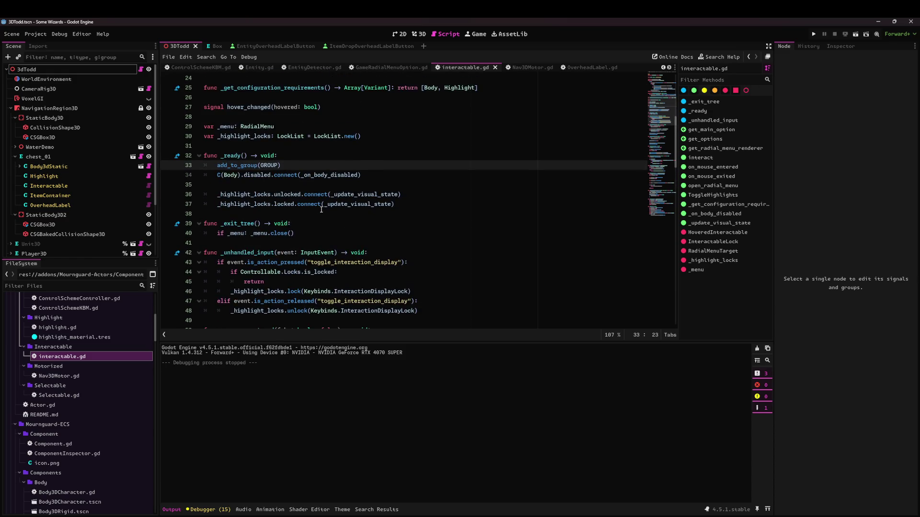
scroll(321, 210, up, 3)
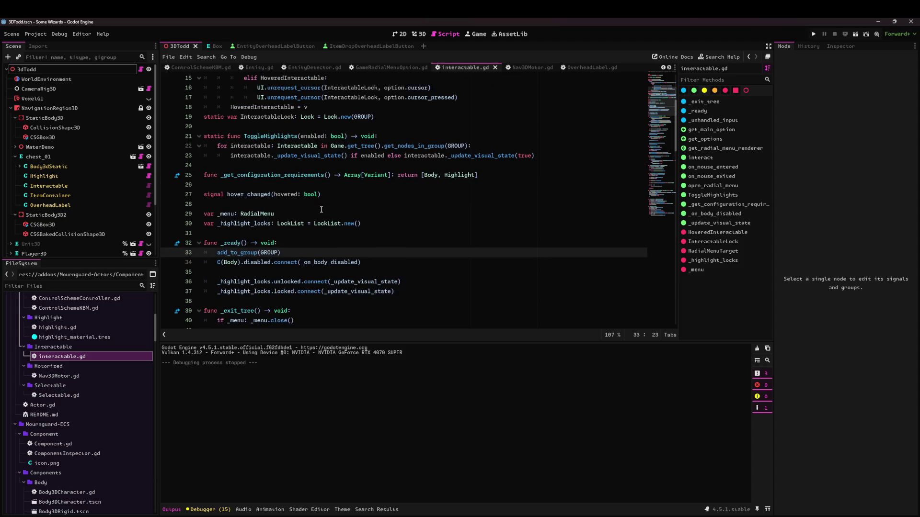
scroll(223, 70, up, 3)
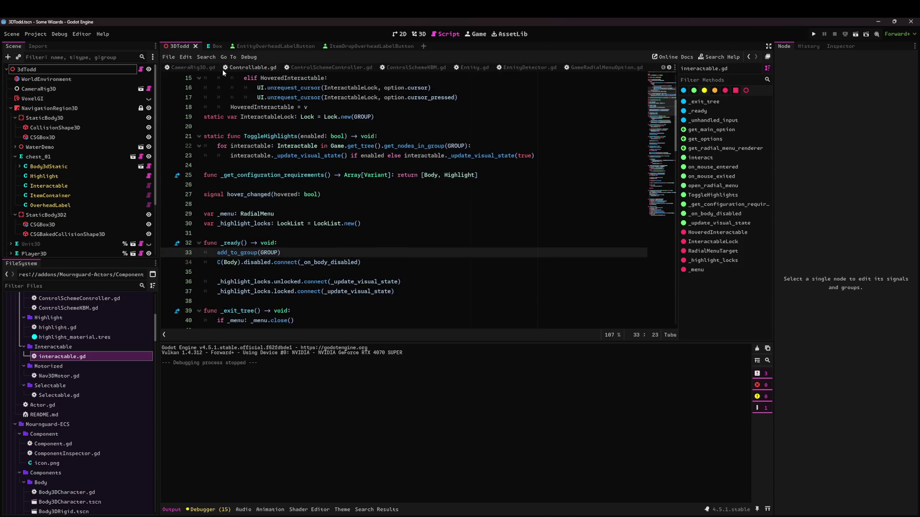
Check the uses of CurrentControlScheme in Controllable.gd
click(223, 69)
scroll(268, 170, up, 5)
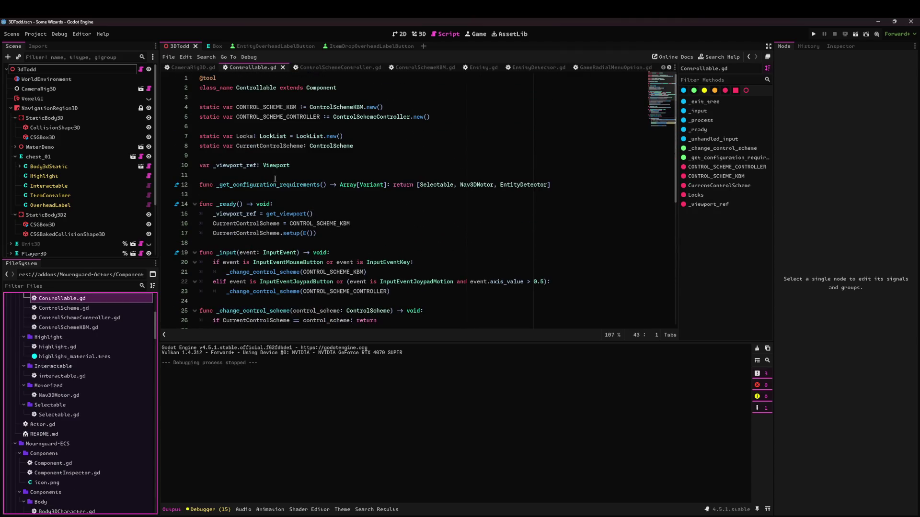
double_click(267, 146)
scroll(521, 67, down, 3)
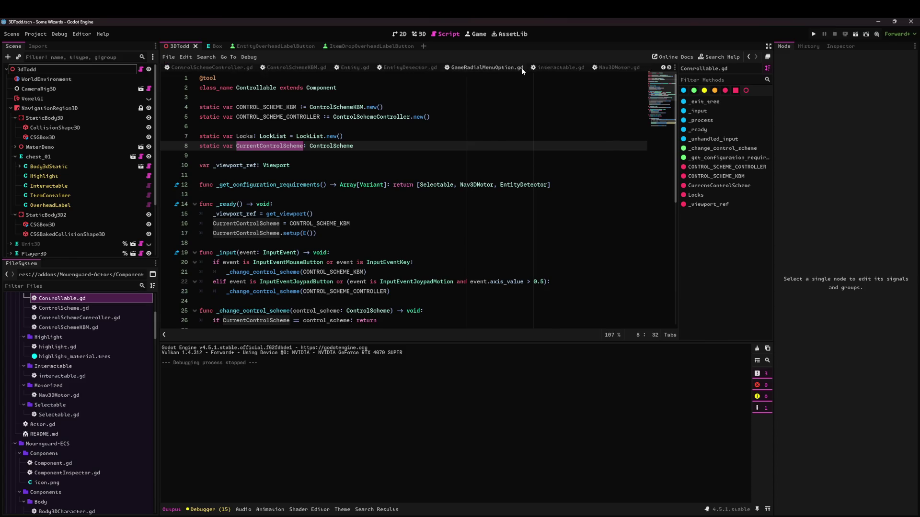
Return to interactable.gd and bring the on_mouse_entered and on_mouse_exited handlers into view
click(459, 67)
scroll(266, 165, down, 2)
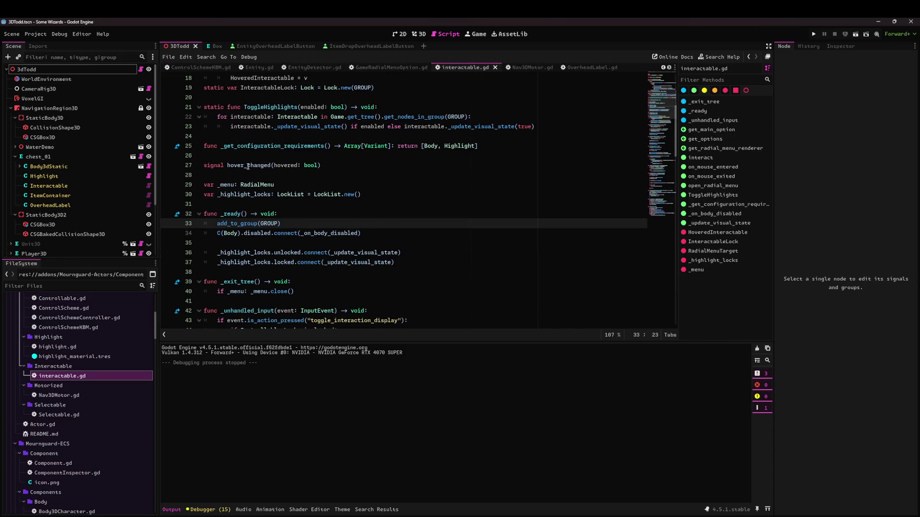
click(226, 155)
click(244, 184)
scroll(265, 149, down, 7)
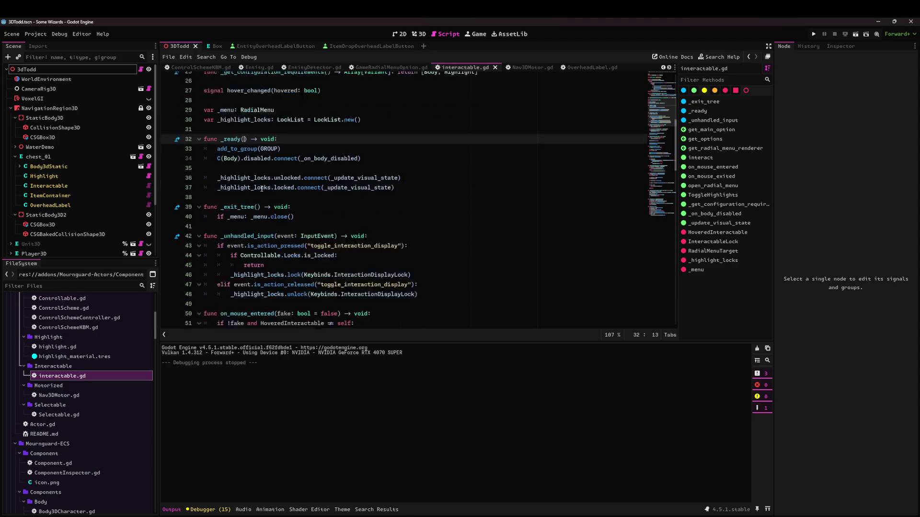
scroll(261, 153, up, 1)
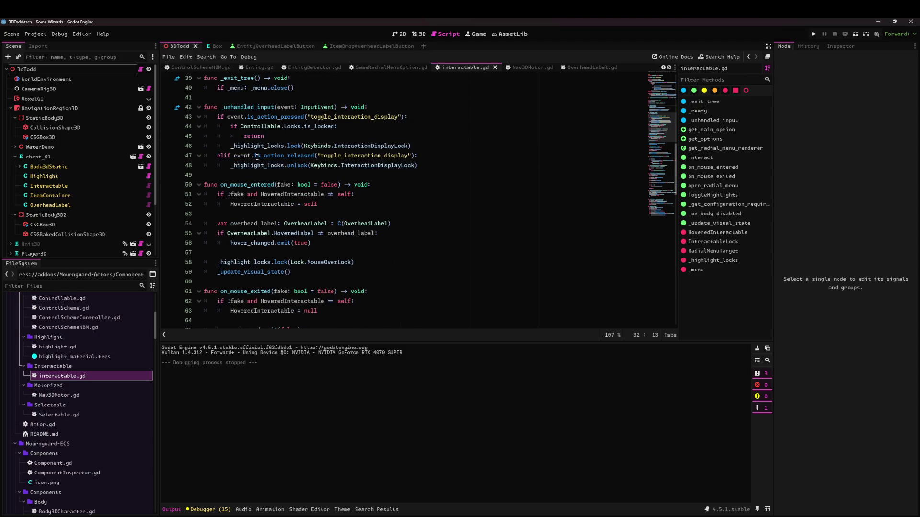
click(254, 118)
click(287, 175)
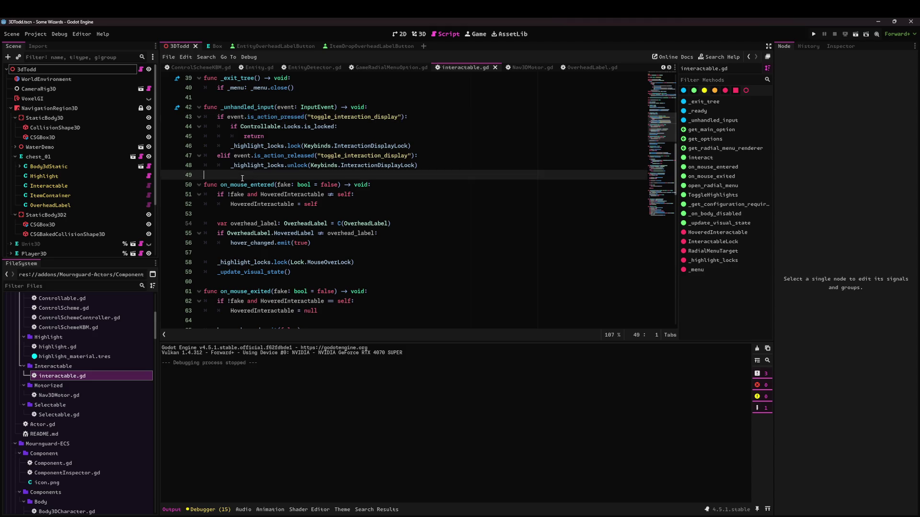
scroll(287, 173, down, 1)
Add 'if Controllable.CurrentControlScheme == Controllable.CONTROL_SCHEME_CONTROLLER: return' to on_mouse_entered and save
click(397, 154)
click(382, 163)
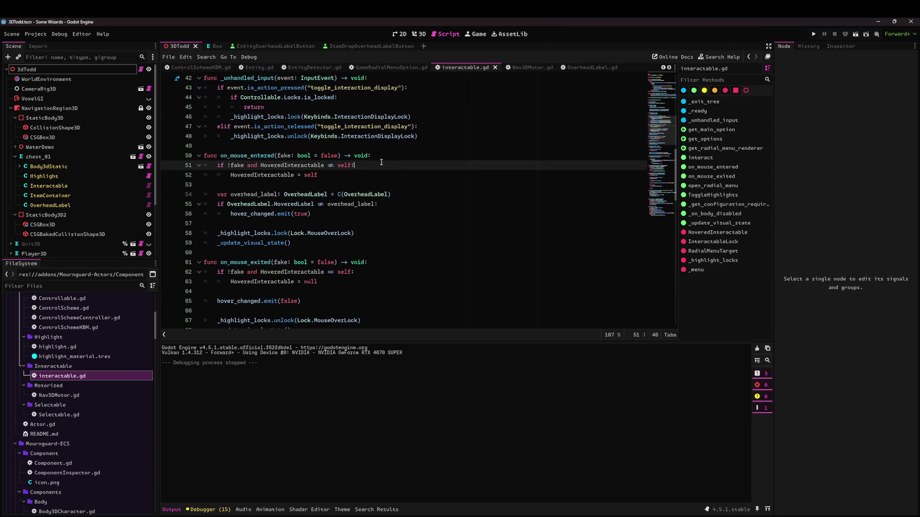
click(382, 157)
key(Return)
text(if)
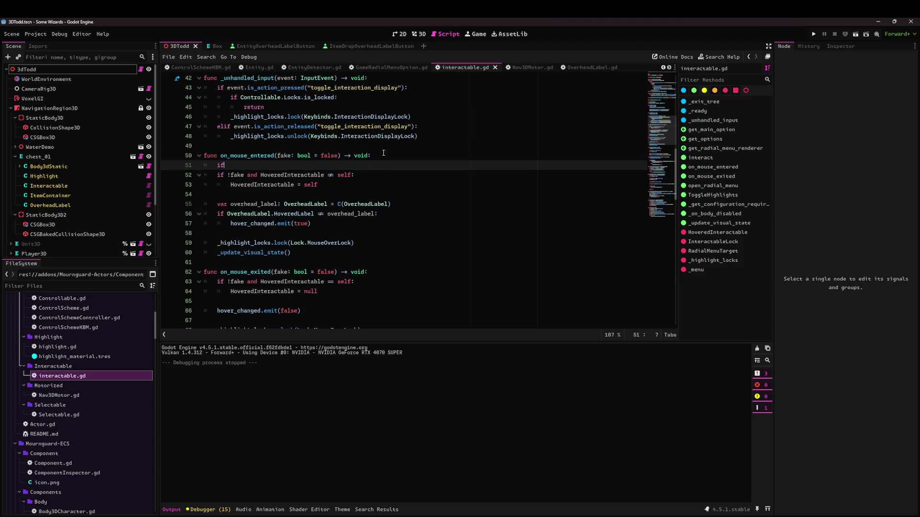
text(CurrentControlScheme)
key(ctrl+BackSpace)
text(Contr)
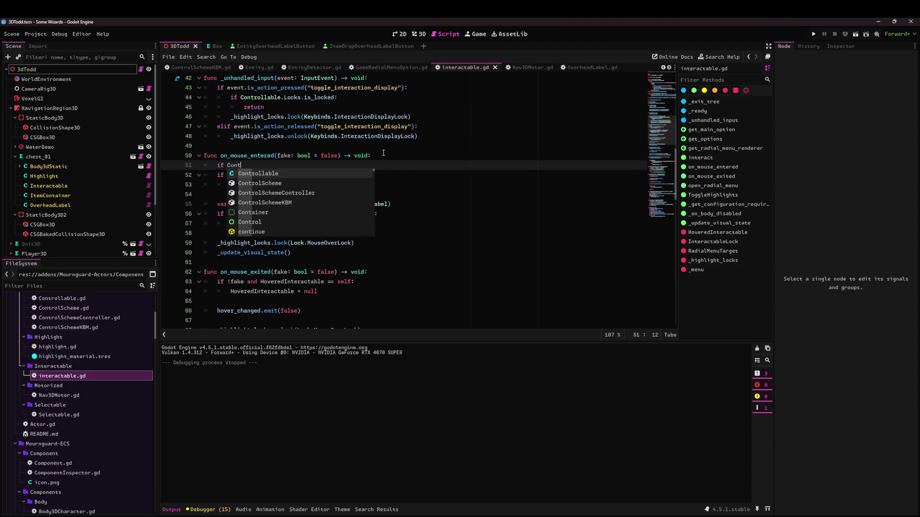
key(Return)
text(.CurrentControlScheme == )
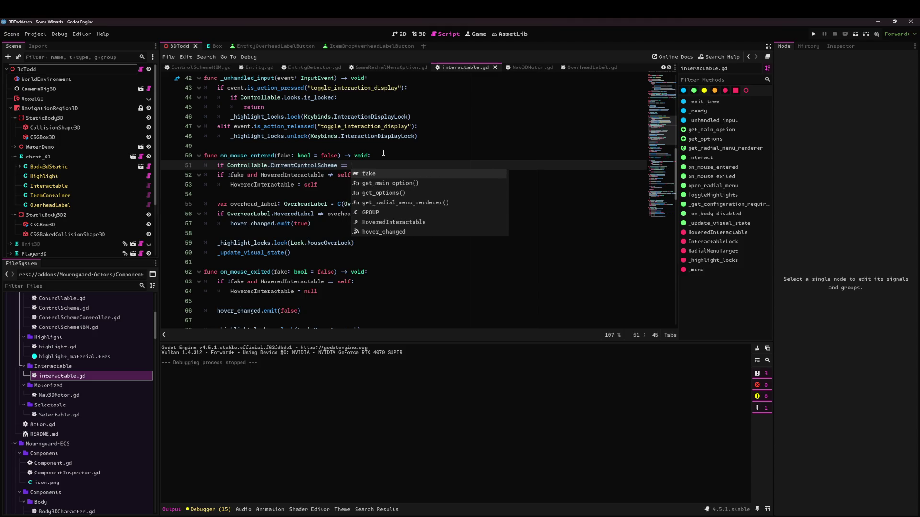
text(Controllable.)
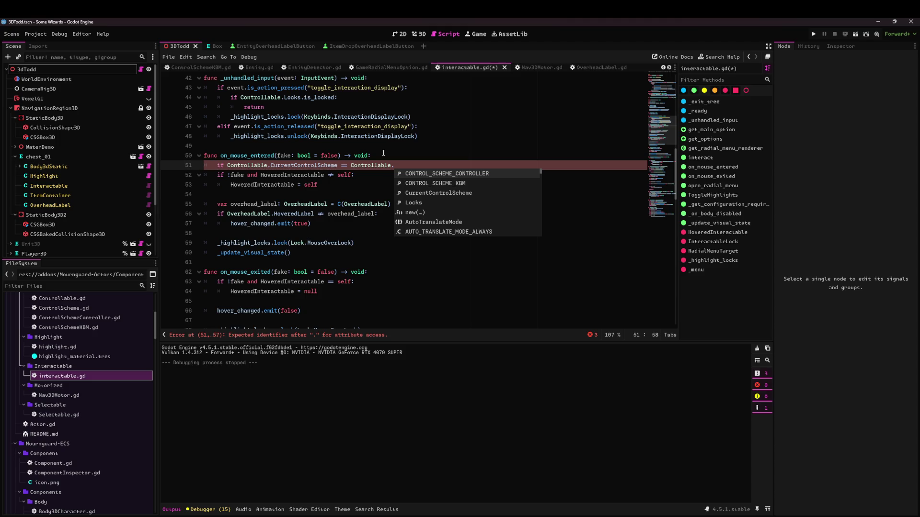
key(Return)
key(Return)
text(re)
key(Return)
key(Return)
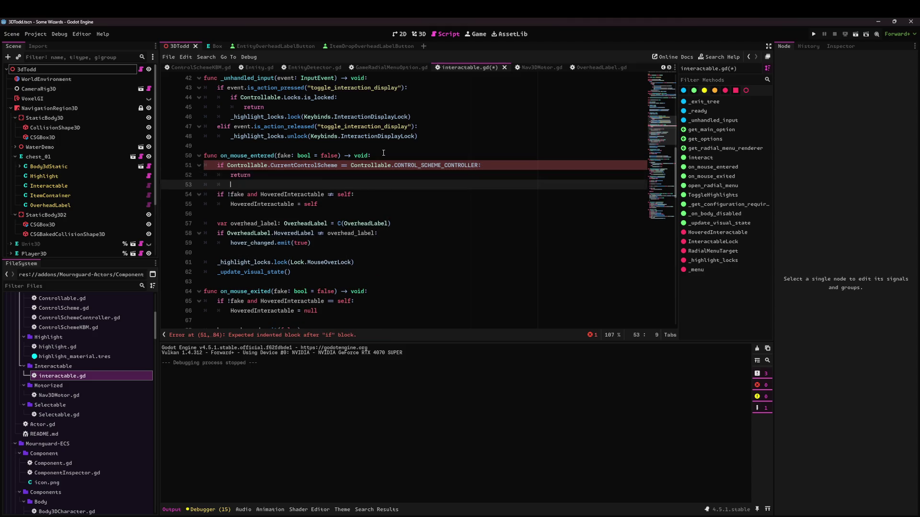
key(Up)
key(BackSpace)
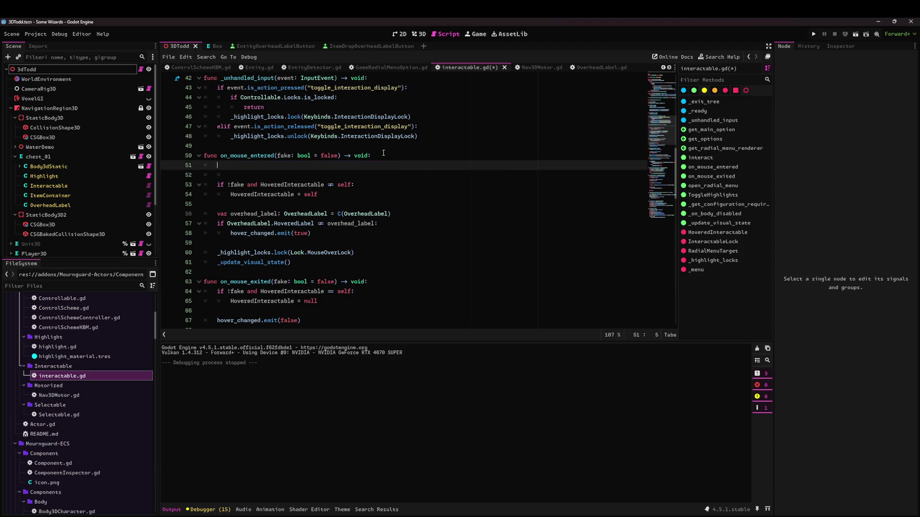
key(ctrl+s)
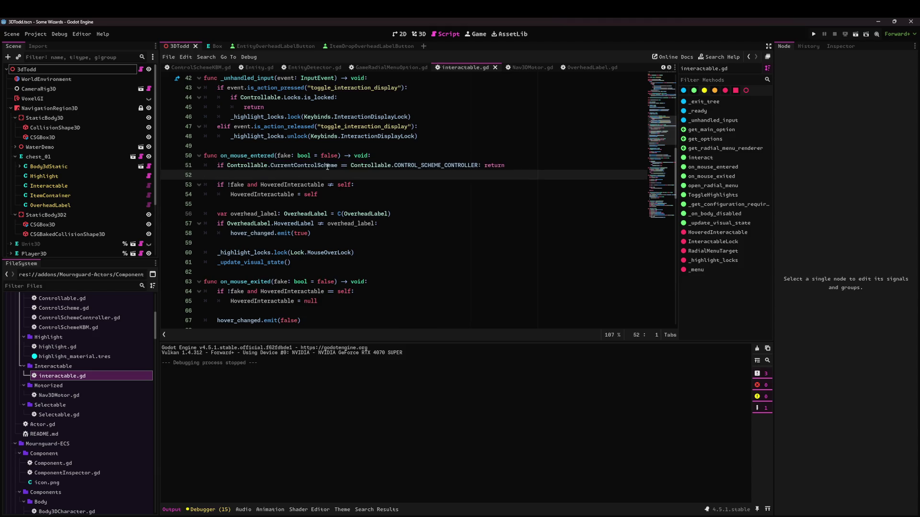
Paste the same controller guard line at the top of on_mouse_exited
scroll(382, 182, down, 3)
click(381, 199)
text(if Controllable.CurrentControlScheme == Controllable.CONTROL_SCHEME_CONTROLLER: return)
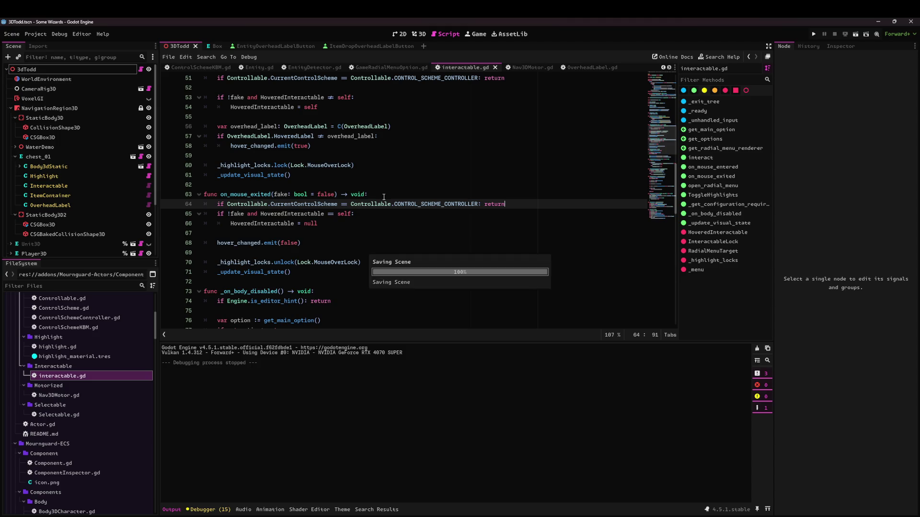
click(373, 205)
Run the current scene, hover items and press Alt to check their overhead labels, then return to interactable.gd
click(855, 34)
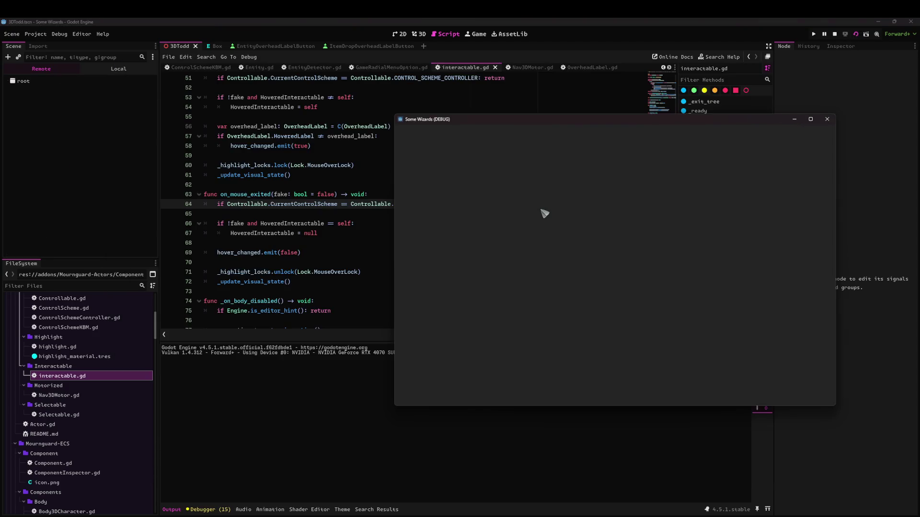
click(617, 262)
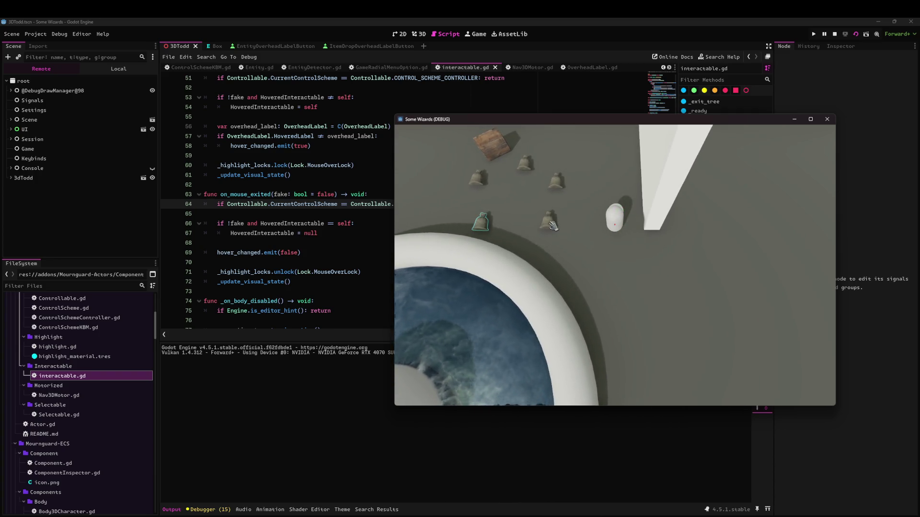
mouse_move(524, 222)
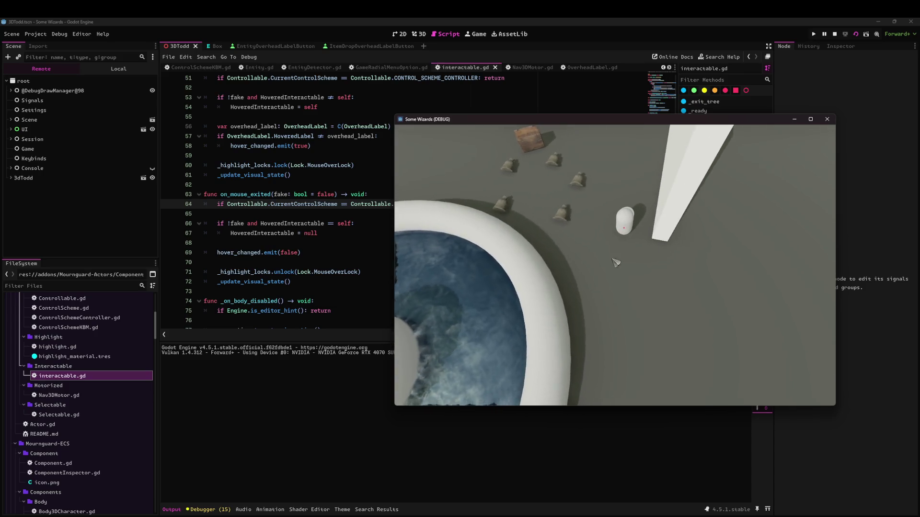
mouse_move(569, 224)
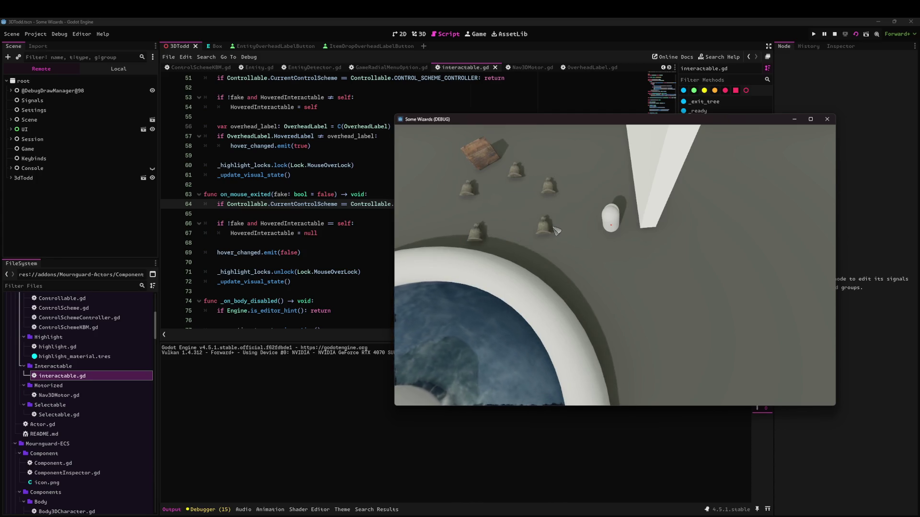
key(alt)
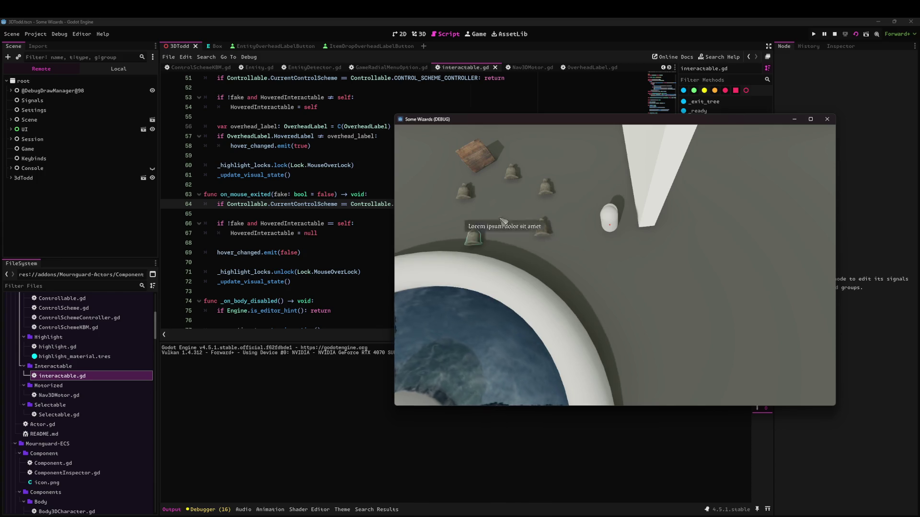
click(283, 174)
Quick-open AutoStackContainer.gd by searching 'autosta'
scroll(432, 93, down, 4)
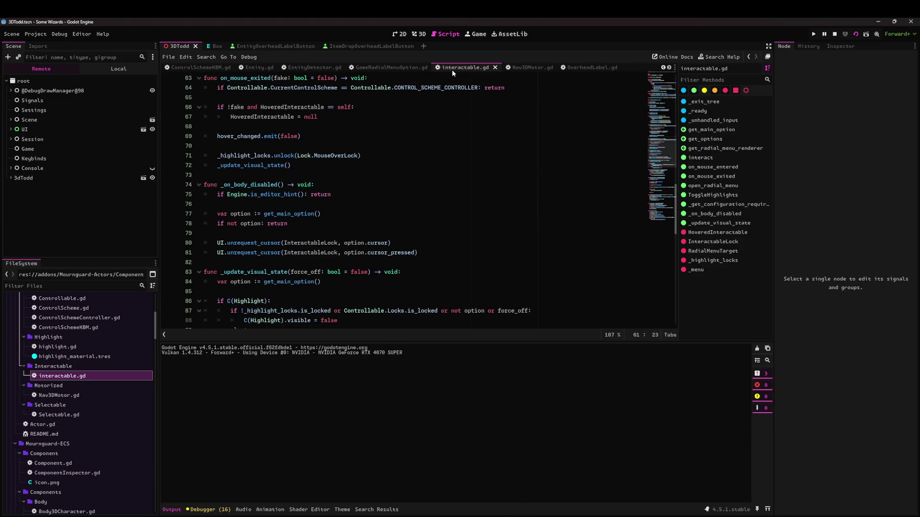
scroll(453, 70, down, 3)
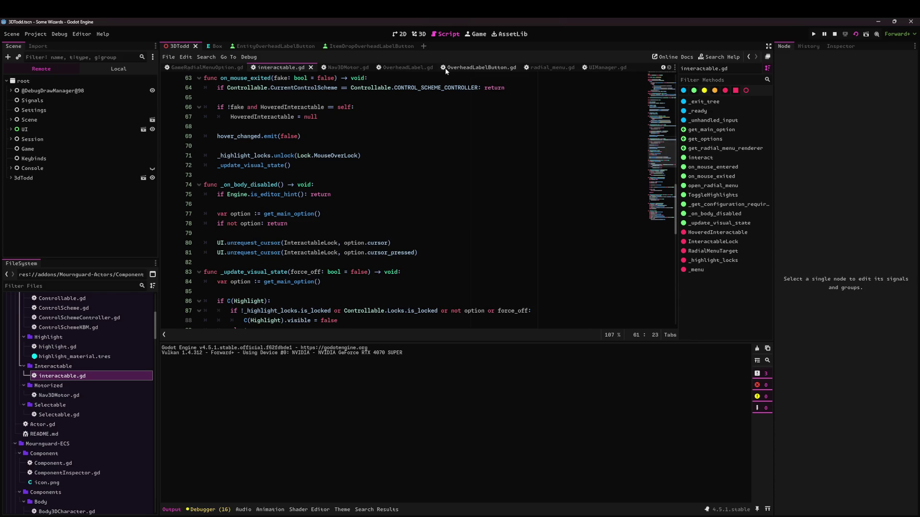
scroll(445, 68, up, 6)
click(382, 135)
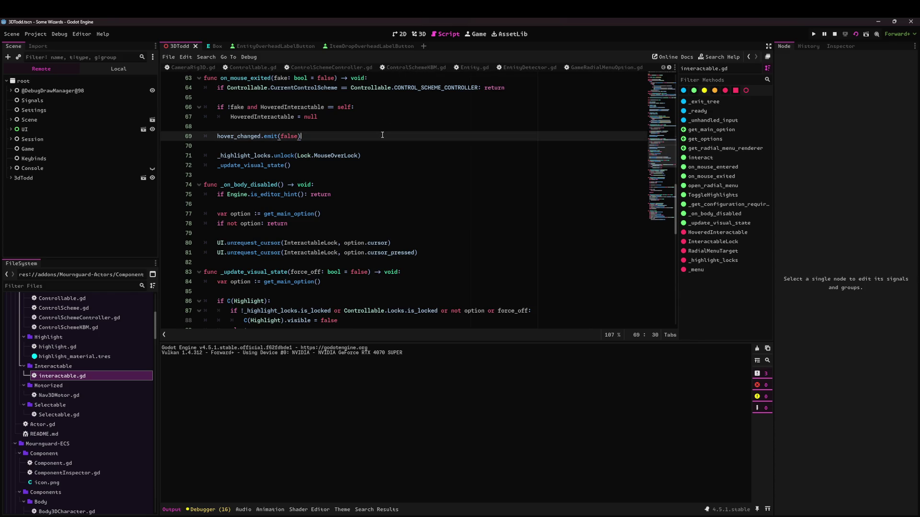
key(shift+alt+o)
text(autosta)
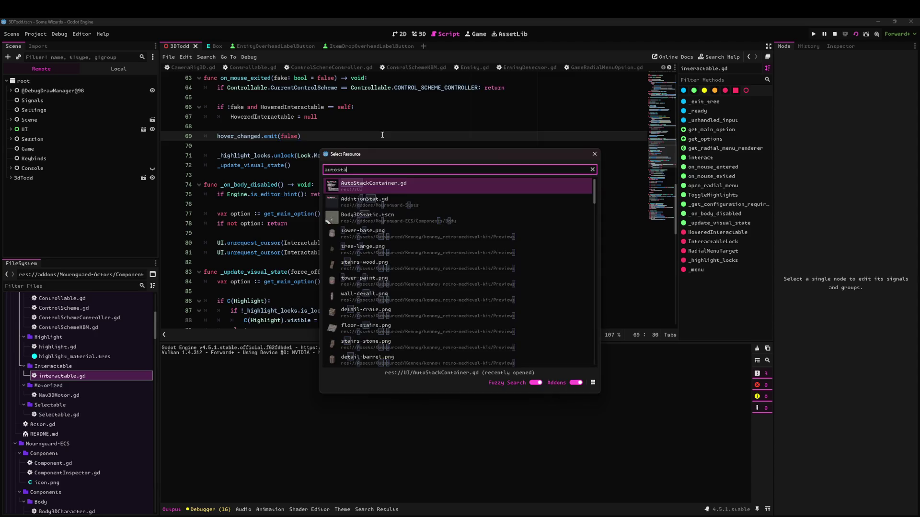
key(Return)
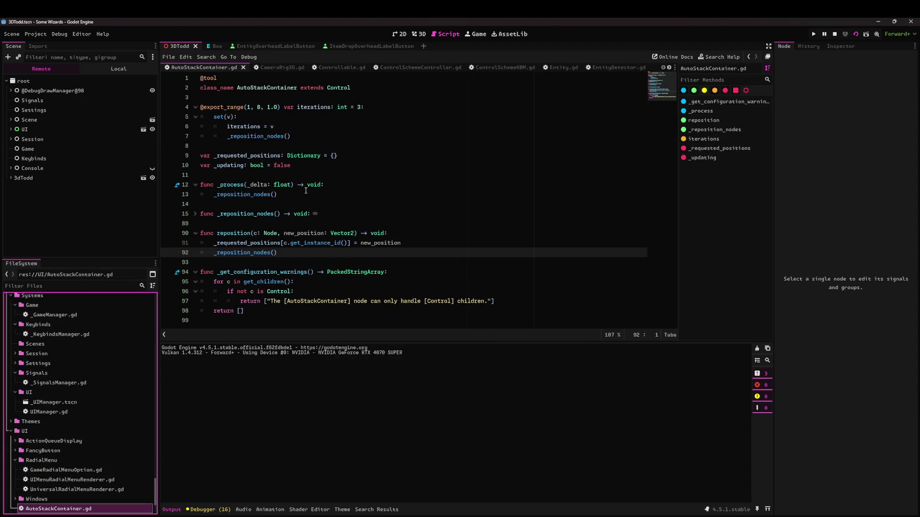
Unfold the _reposition_nodes function and go to the controls filter on line 19
click(343, 195)
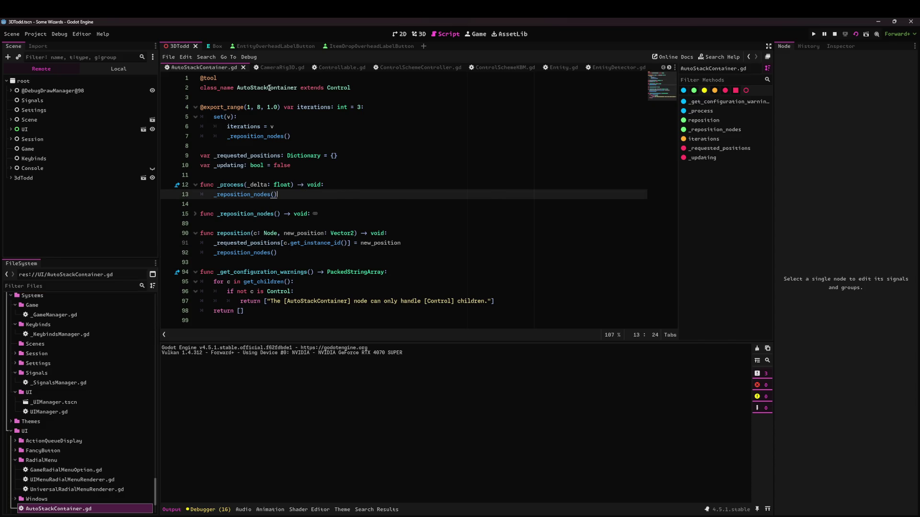
click(225, 72)
click(196, 215)
scroll(199, 196, down, 9)
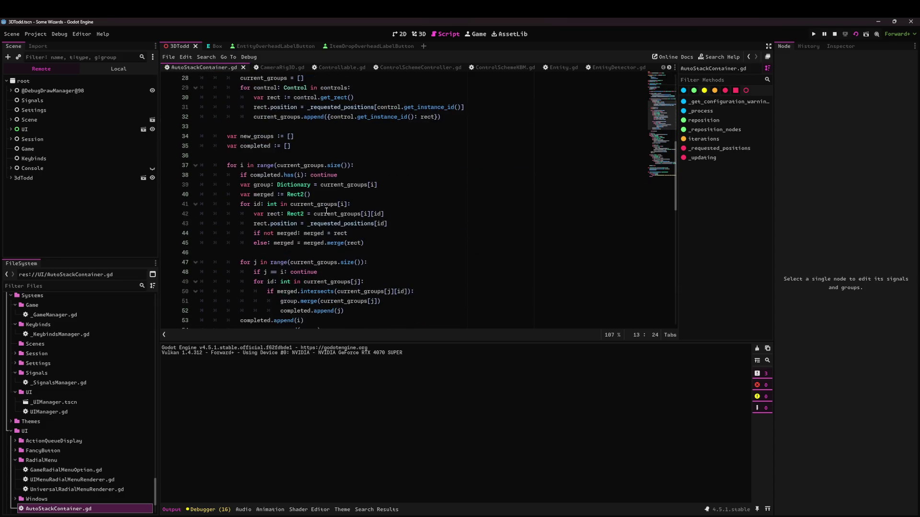
scroll(272, 173, up, 6)
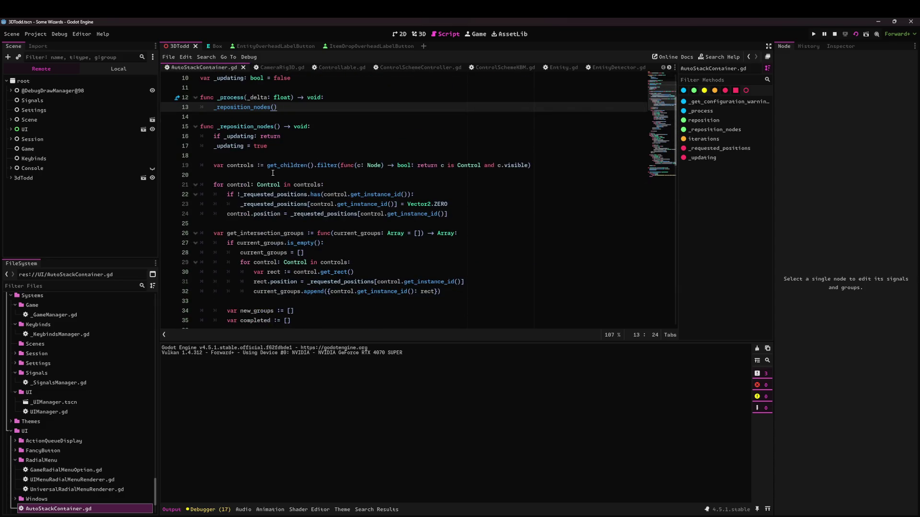
click(252, 168)
text(and c)
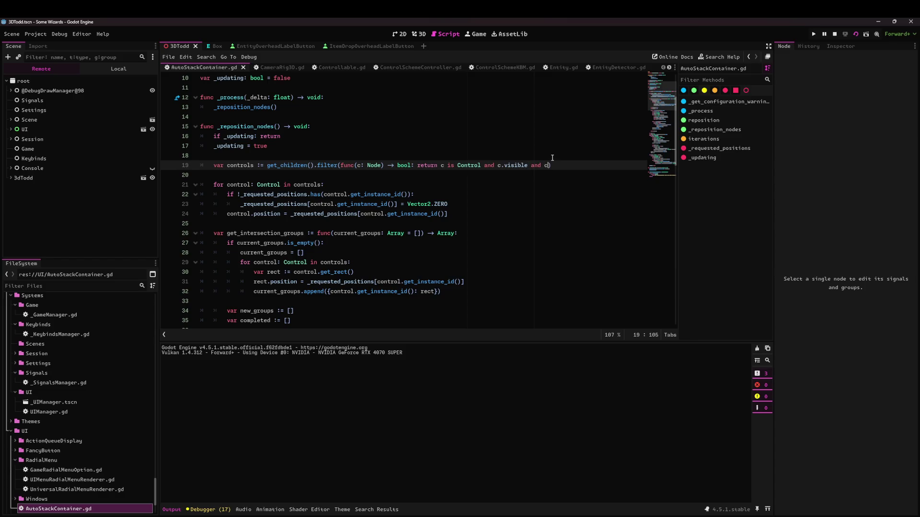
Replace 'c.modulate.a > 0' with '!!c.modulate.a' on line 19, save, and rerun the game
text(.modu)
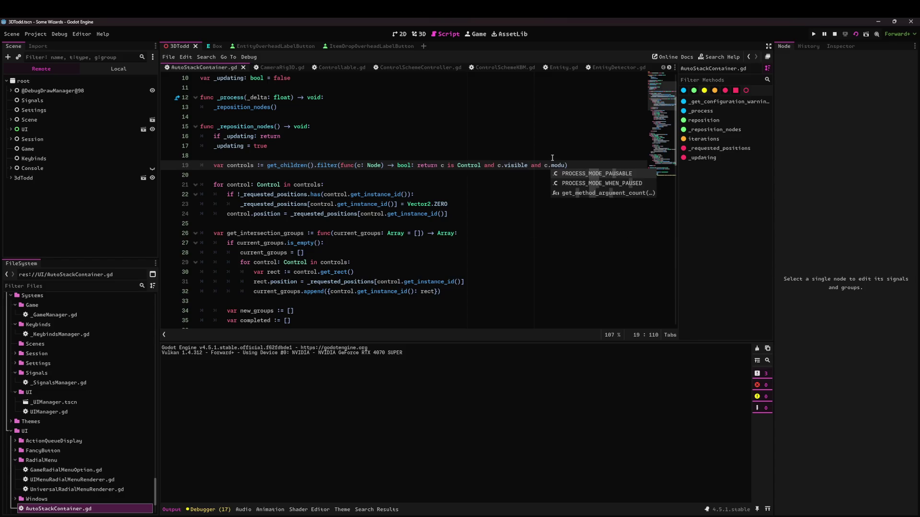
text(late.a > 0.)
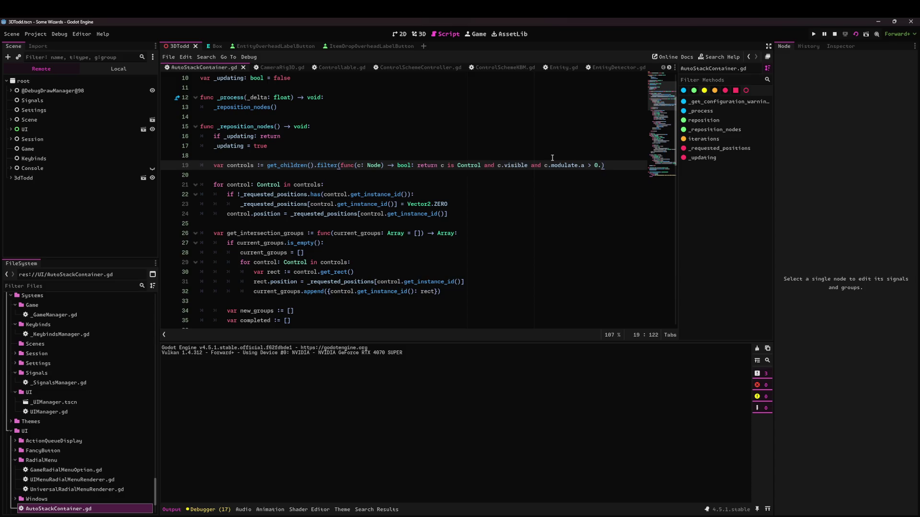
text(0)
key(BackSpace)
key(BackSpace)
key(BackSpace)
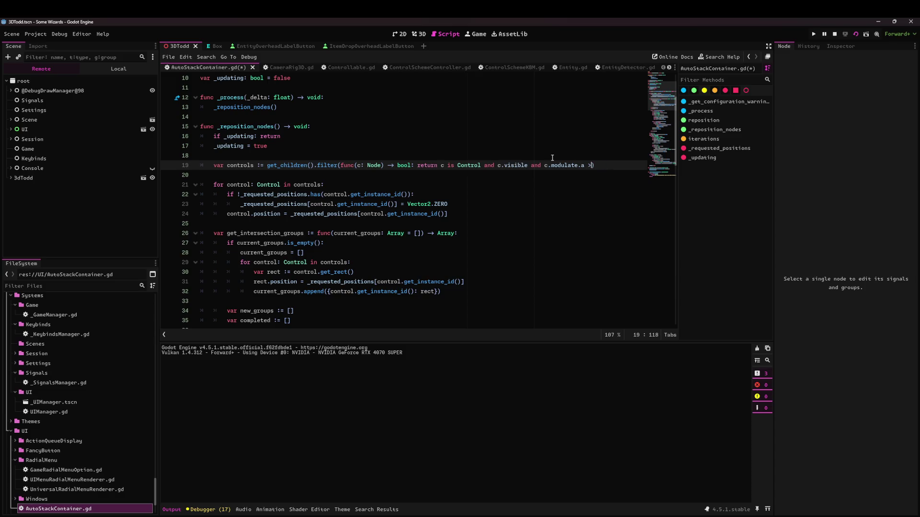
text(!!)
key(ctrl+s)
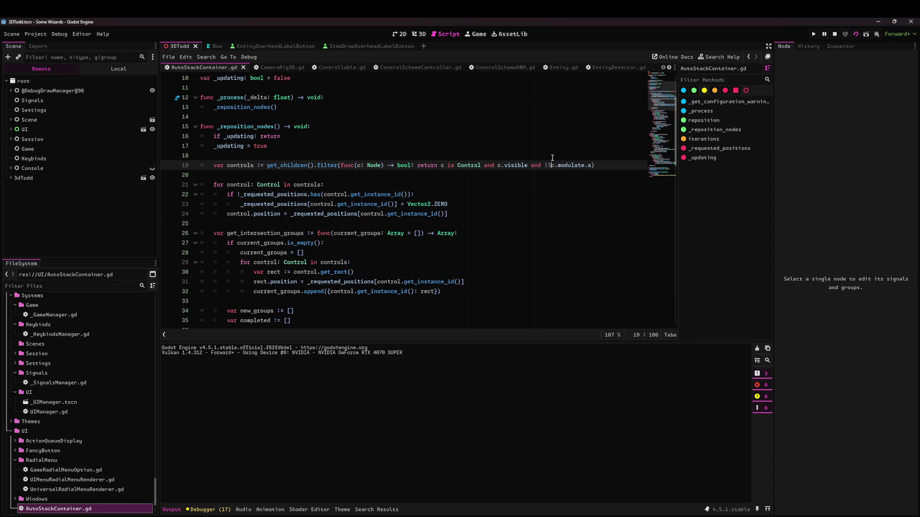
click(856, 34)
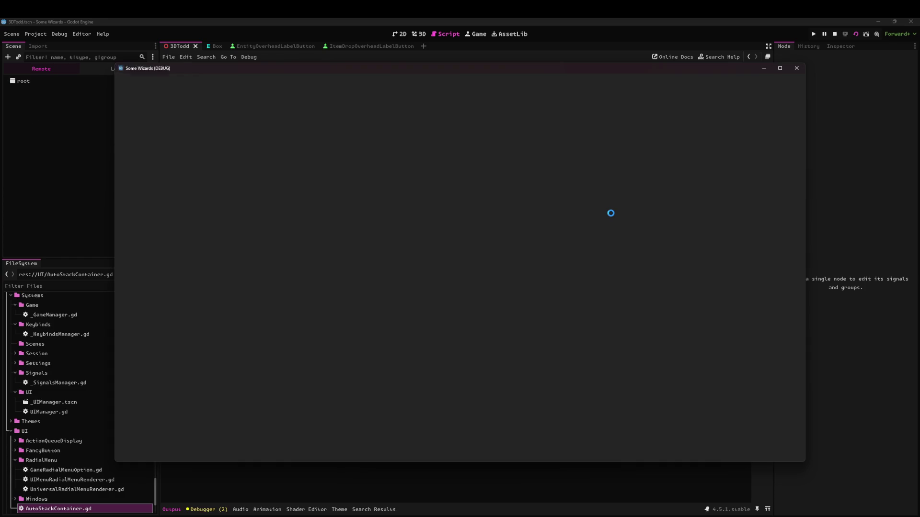
Zoom the camera and toggle the Alt labels to check the Wooden Chest's stacked item labels
scroll(712, 326, up, 5)
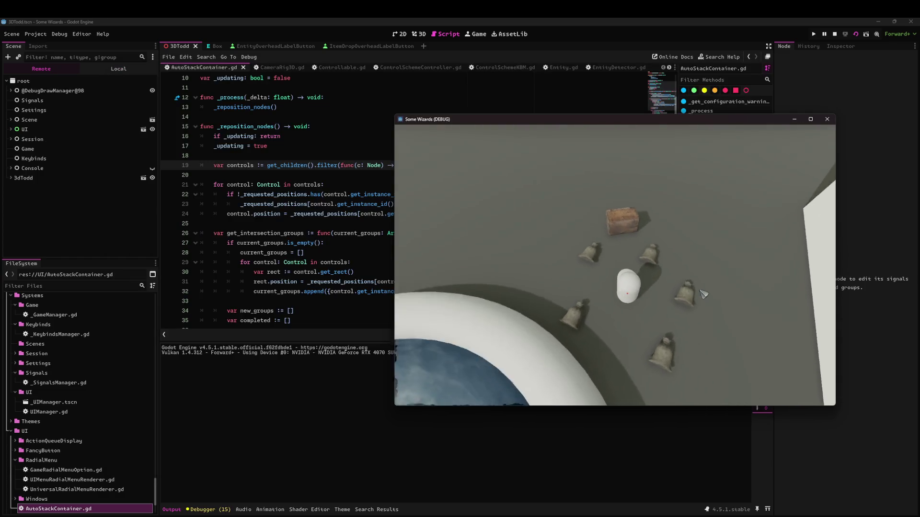
scroll(784, 306, up, 5)
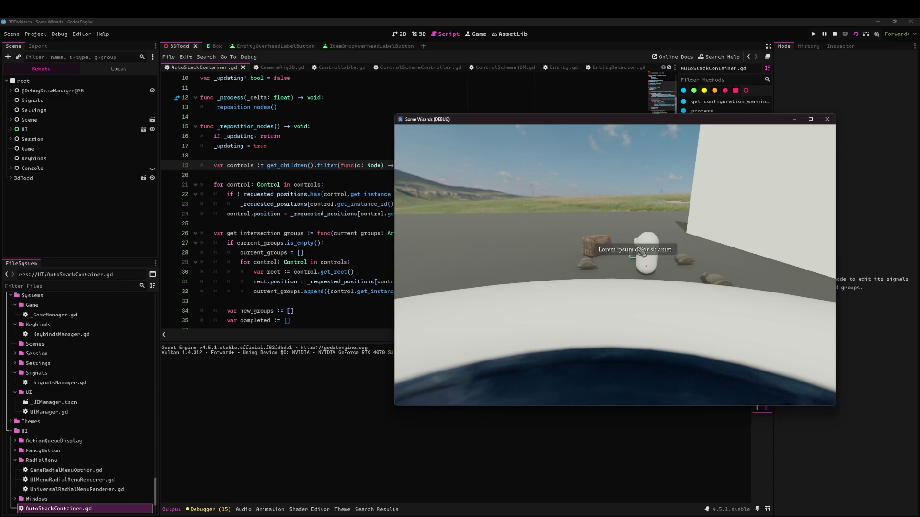
scroll(691, 293, down, 2)
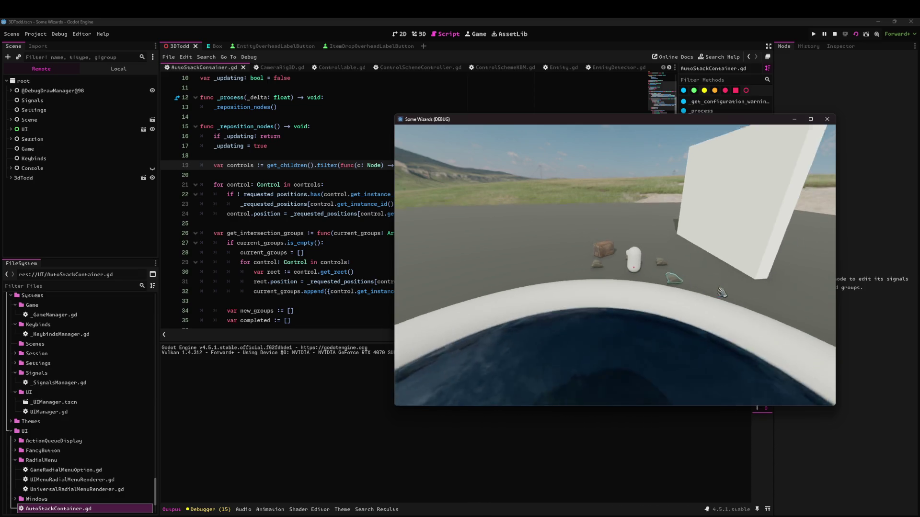
scroll(695, 287, down, 3)
scroll(652, 281, up, 3)
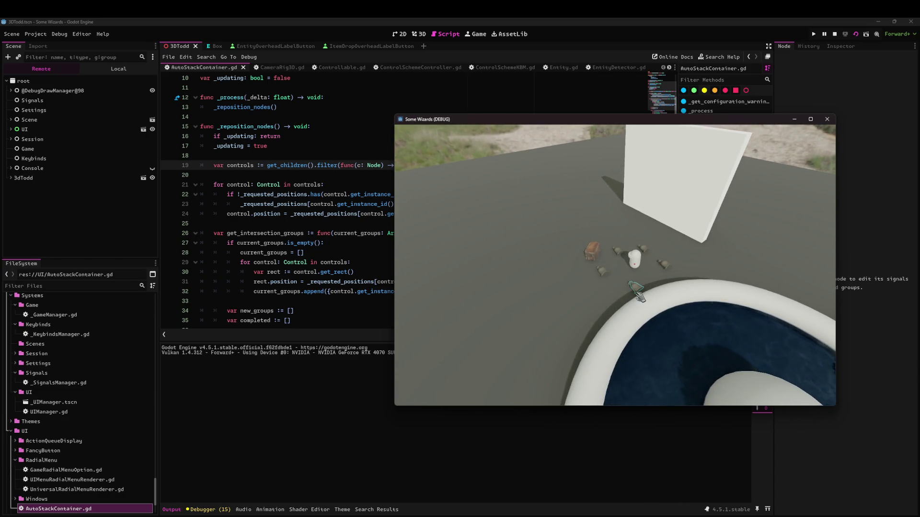
key(alt)
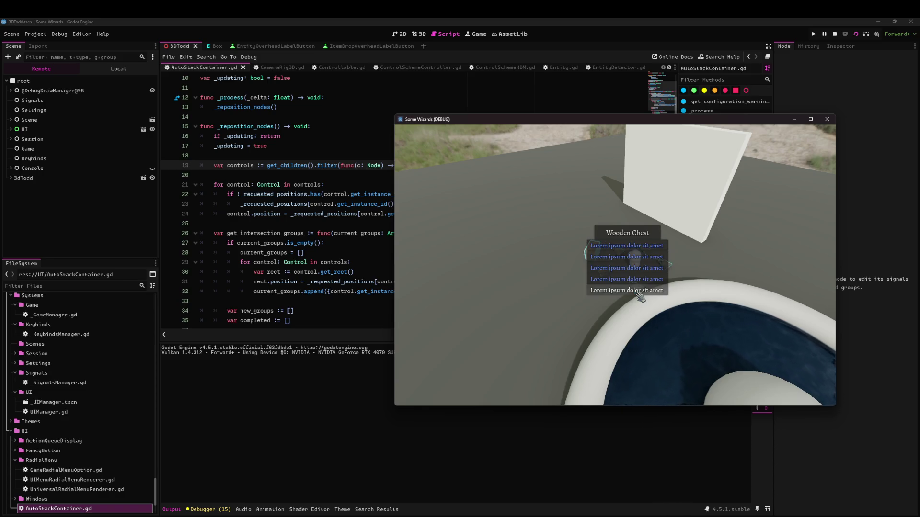
key(alt)
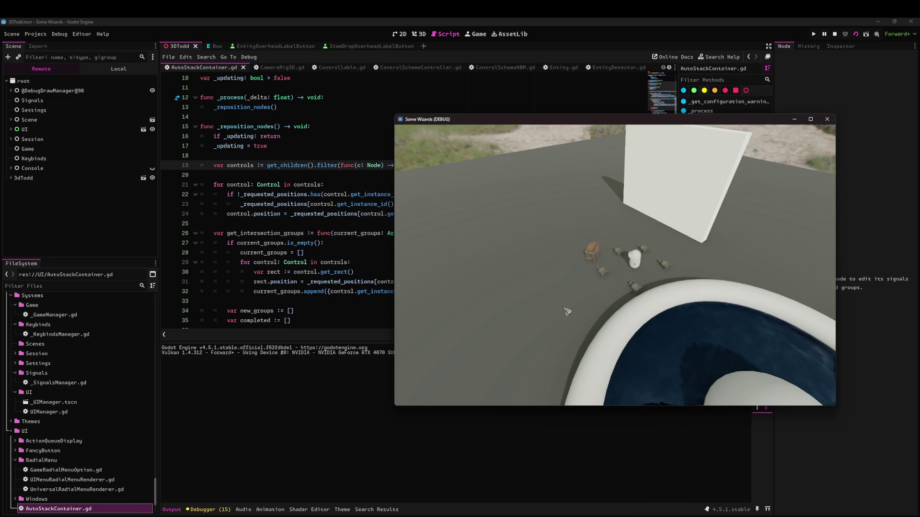
scroll(641, 280, down, 3)
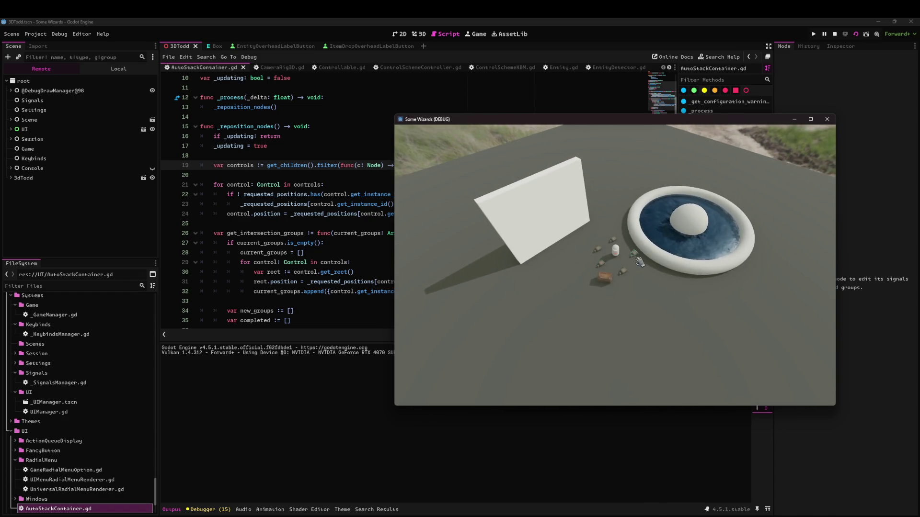
key(alt)
scroll(678, 298, up, 2)
key(alt)
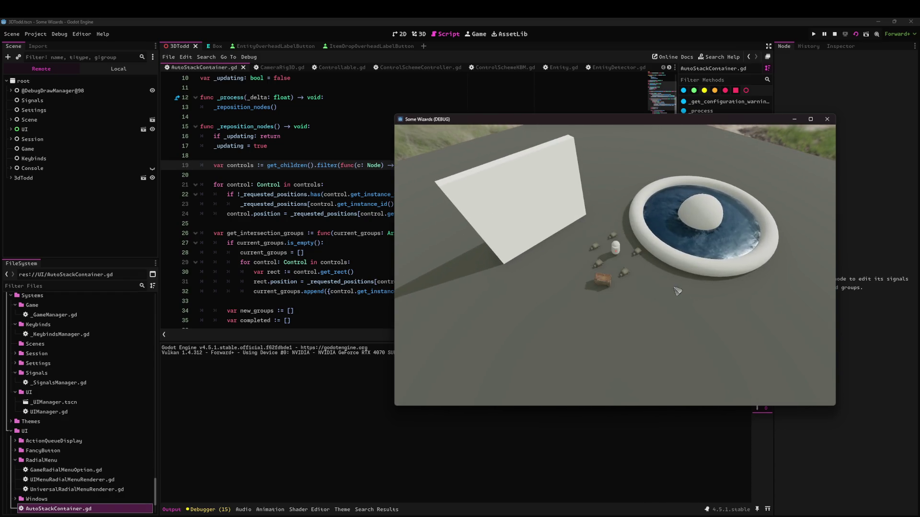
key(alt)
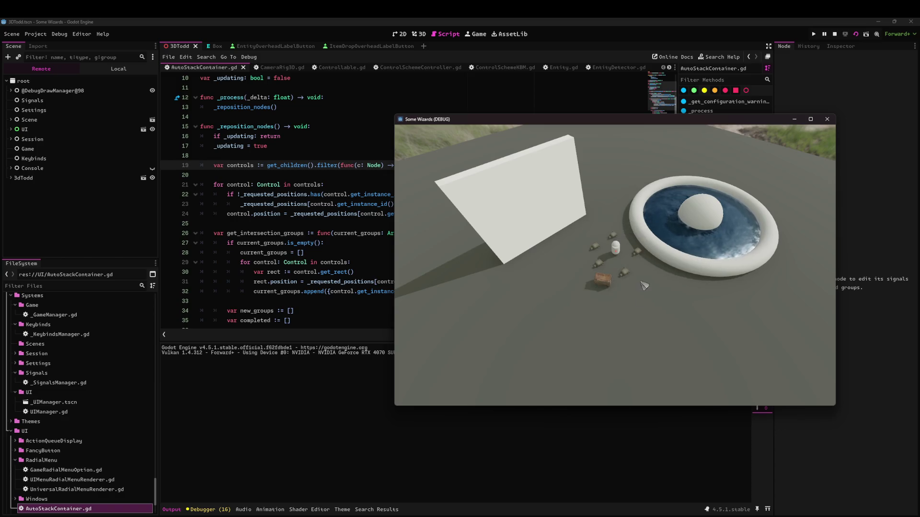
key(alt)
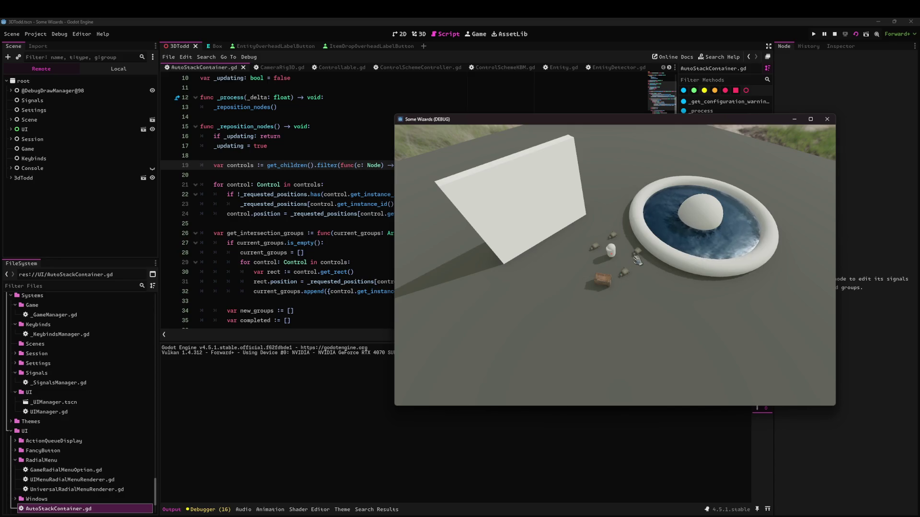
key(alt)
Pick an item label, walk the character across the ground toggling labels, then swing to top-down view
click(636, 244)
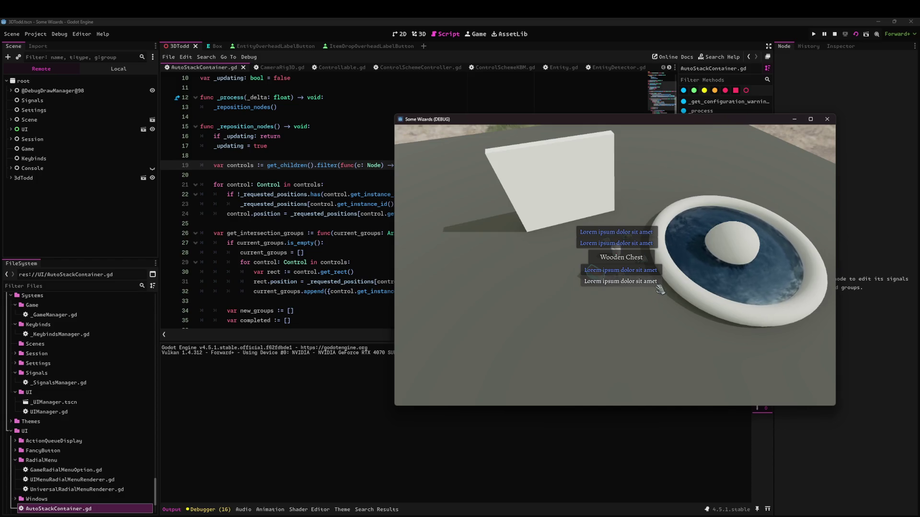
key(alt)
click(642, 284)
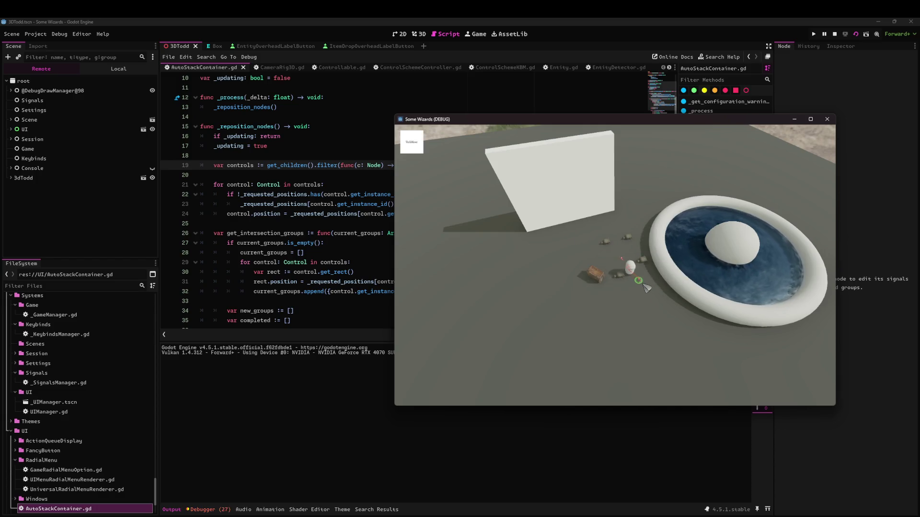
click(642, 314)
key(alt)
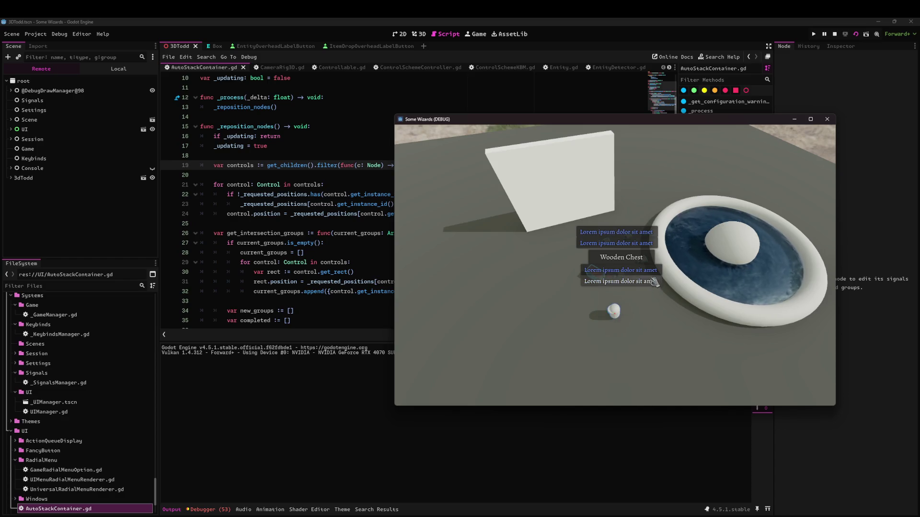
key(alt)
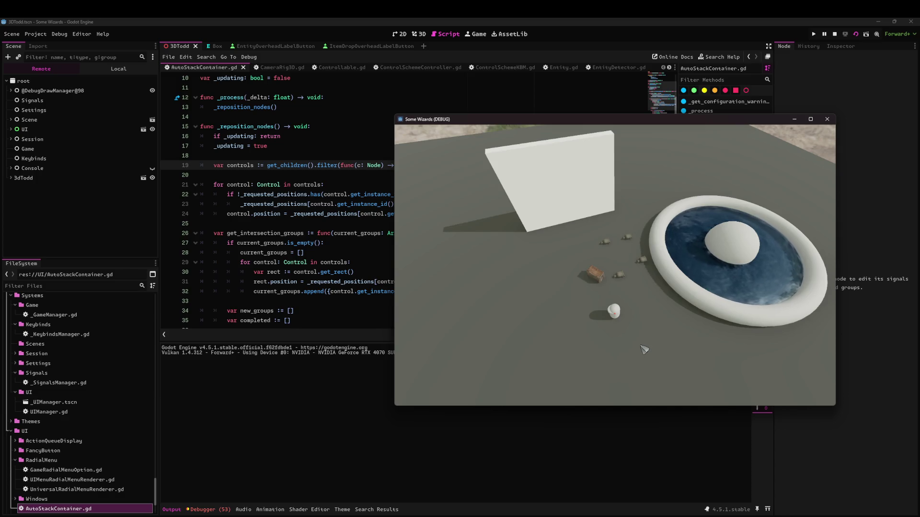
key(q)
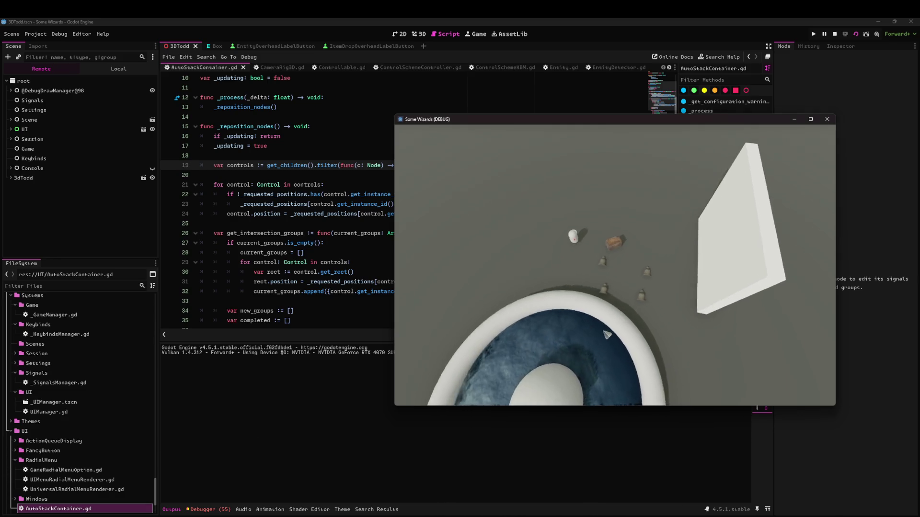
Open the action menu on the Thomas toy, then stop the running game
scroll(602, 311, up, 5)
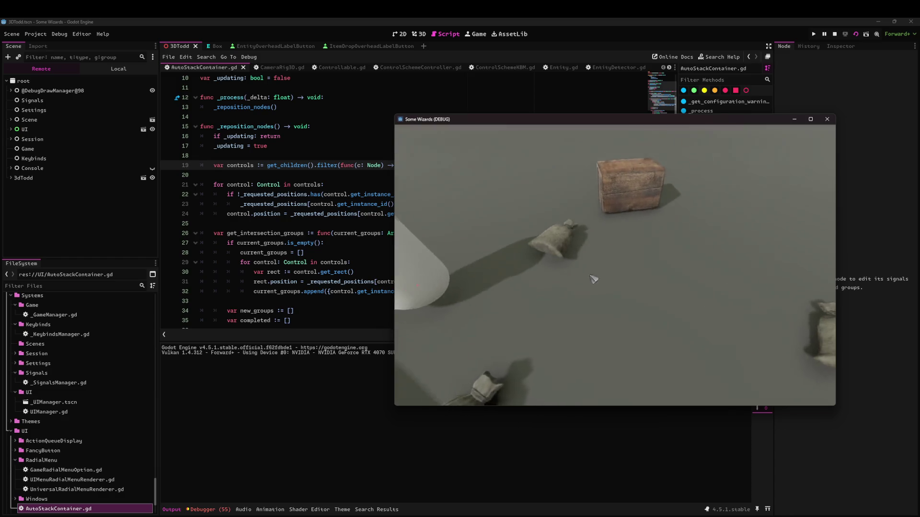
scroll(593, 279, down, 5)
click(540, 258)
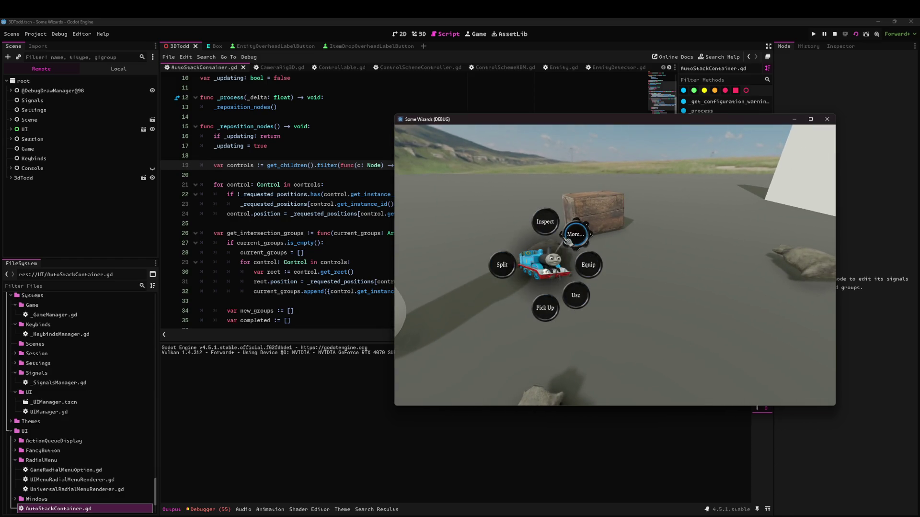
scroll(584, 287, down, 5)
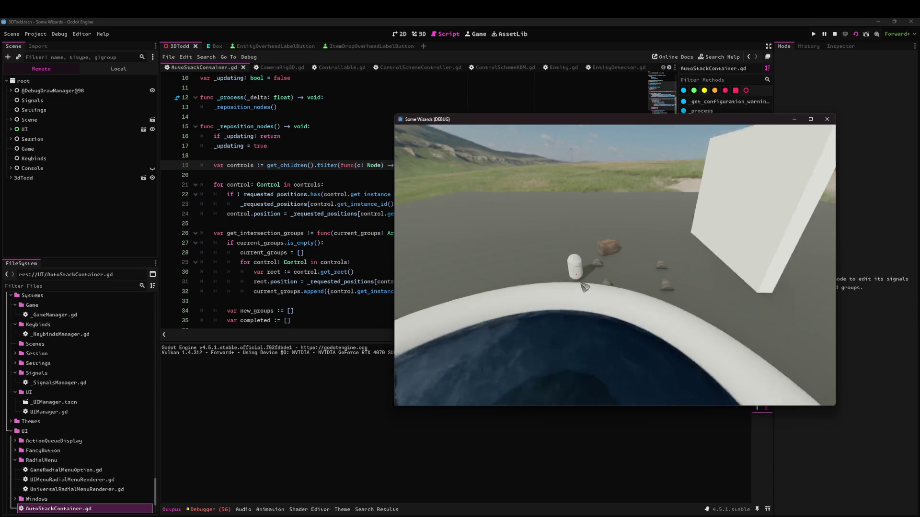
scroll(585, 287, down, 5)
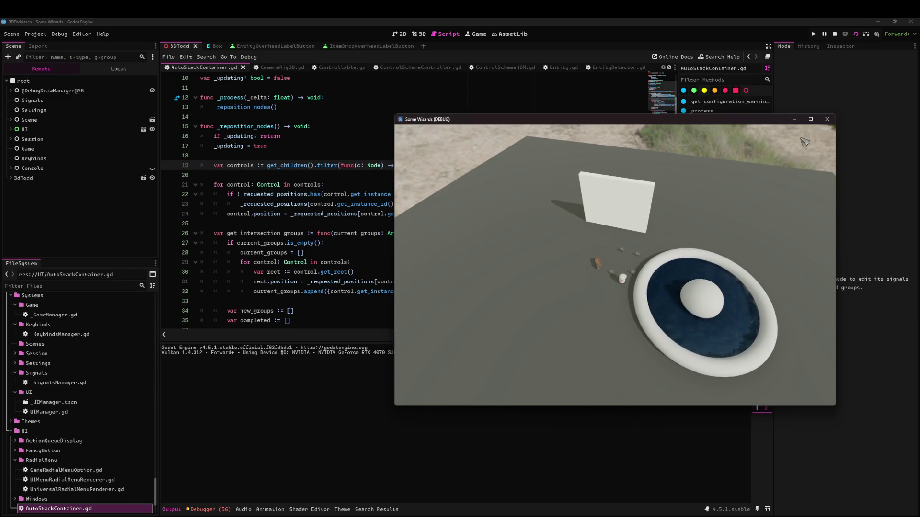
click(827, 119)
click(479, 184)
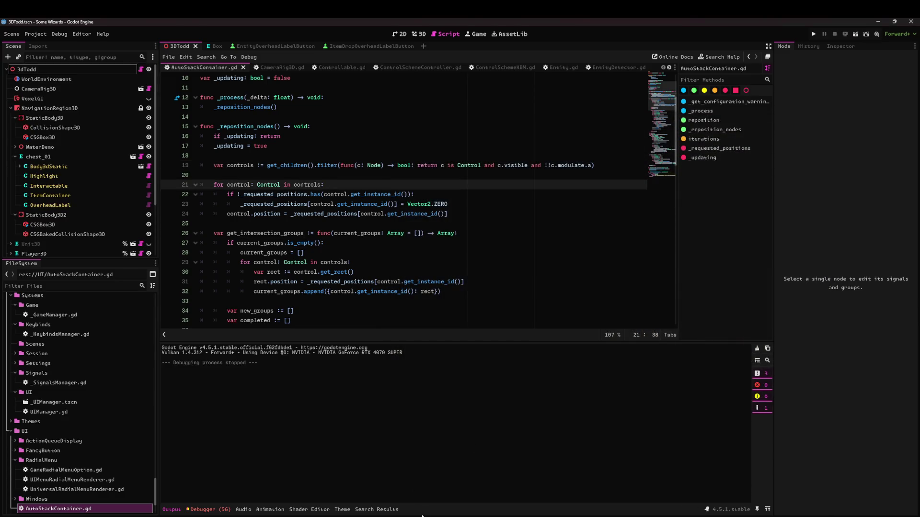
In the browser, choose Edit on the CONTROLLER SUPPORT MEGAISSUE task list
mouse_move(422, 516)
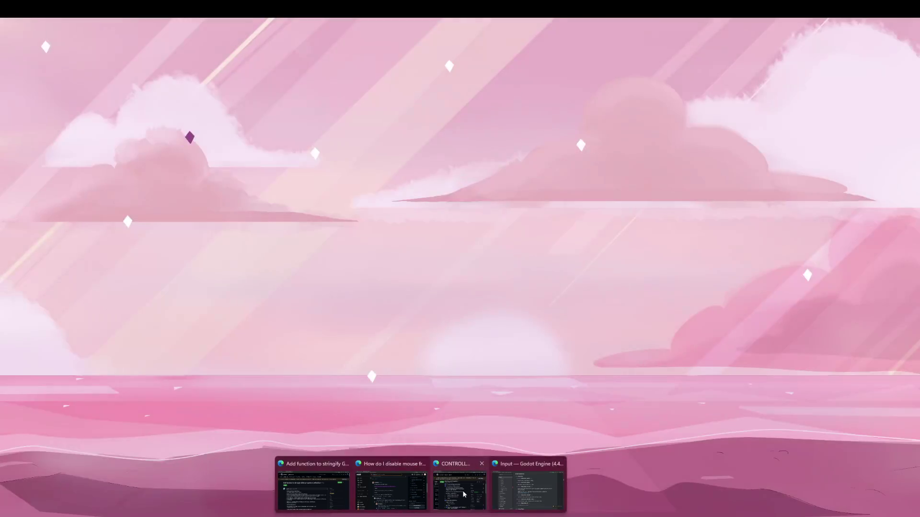
key(alt+Tab)
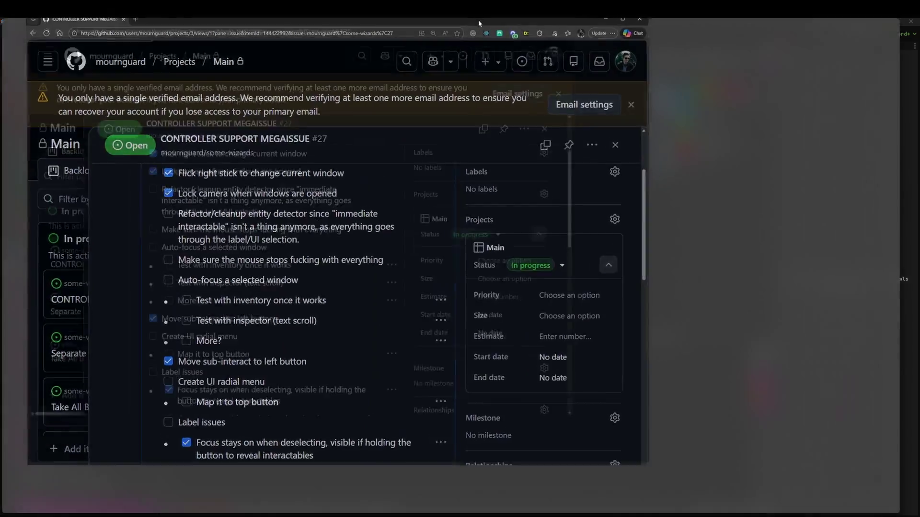
scroll(608, 207, up, 5)
click(685, 223)
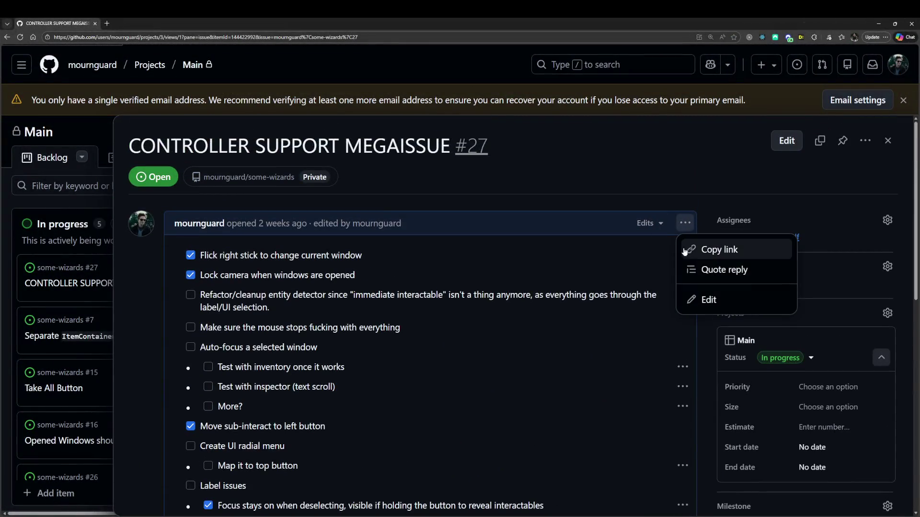
click(707, 300)
scroll(233, 294, down, 3)
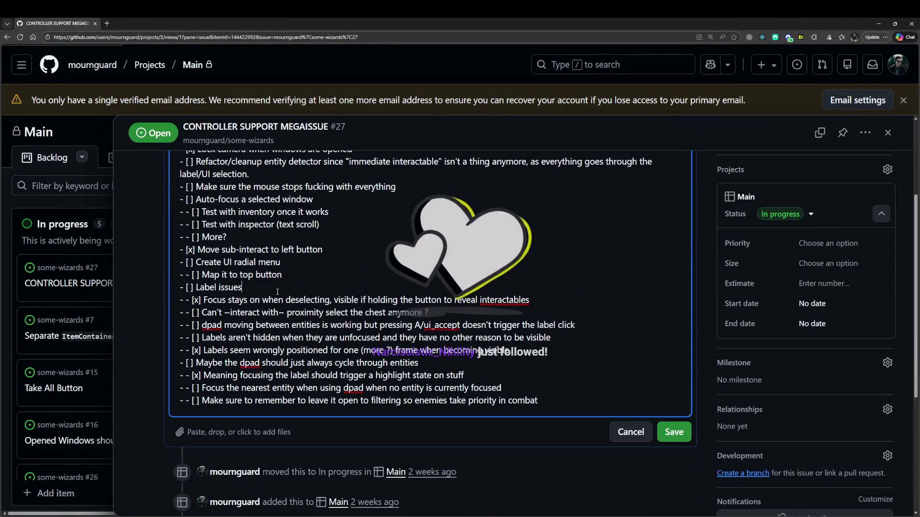